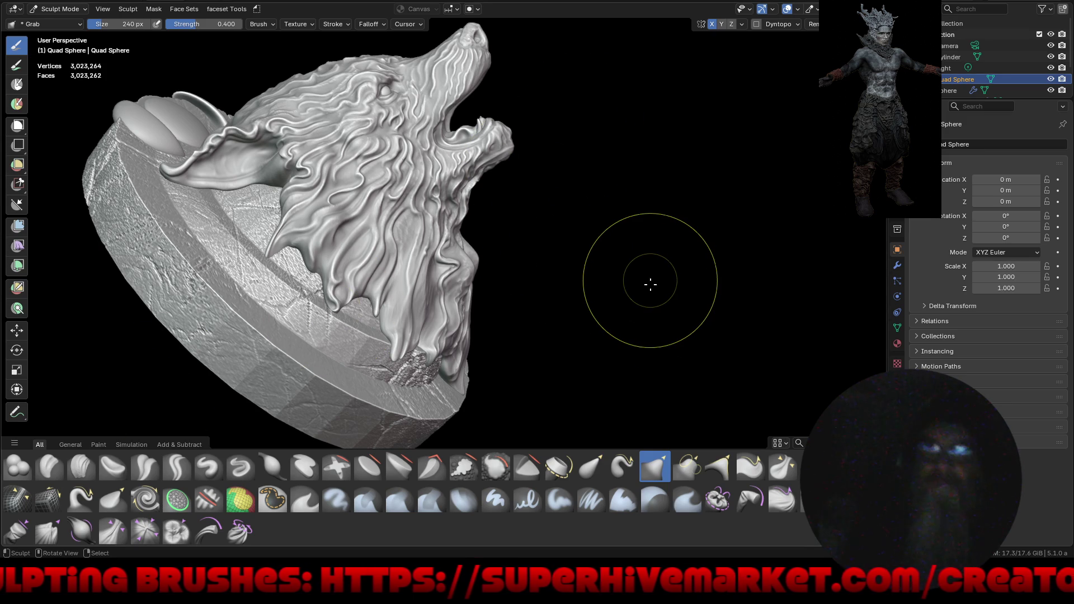
# With the Grab brush, drag the wolf's lower-jaw tip upward into a sharper fang.
pyautogui.moveTo(699, 302)
pyautogui.mouseDown(button='middle')
pyautogui.moveTo(681, 304)
pyautogui.moveTo(630, 261)
pyautogui.moveTo(628, 215)
pyautogui.moveTo(620, 221)
pyautogui.mouseUp(button='middle')
pyautogui.keyDown('shift'); pyautogui.moveTo(571, 275); pyautogui.dragTo(643, 283, button='middle'); pyautogui.keyUp('shift')
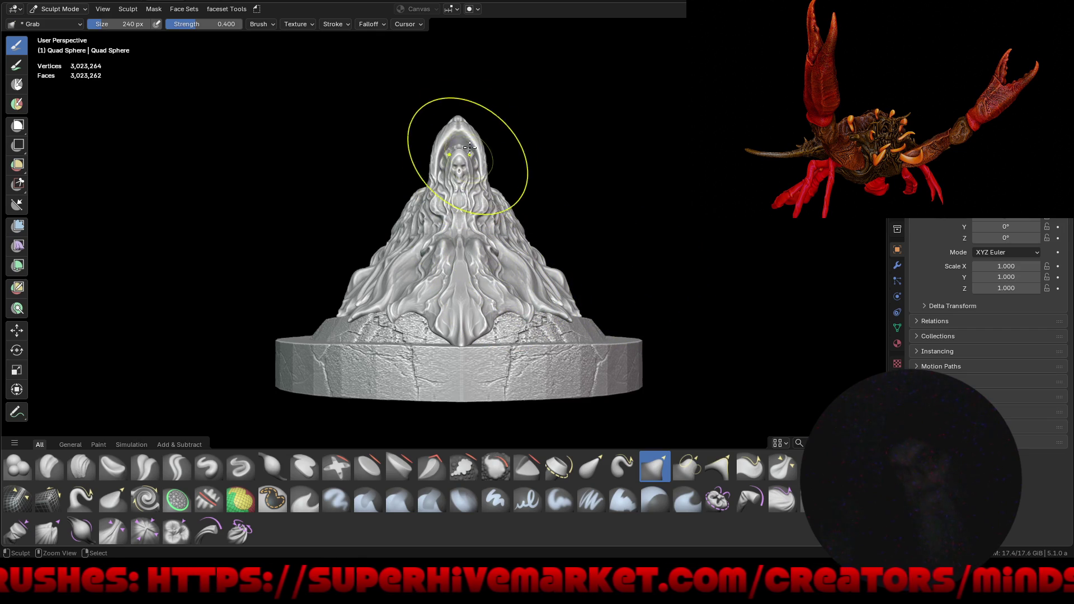
pyautogui.keyDown('ctrl'); pyautogui.moveTo(457, 151); pyautogui.dragTo(457, 143, button='middle'); pyautogui.keyUp('ctrl')
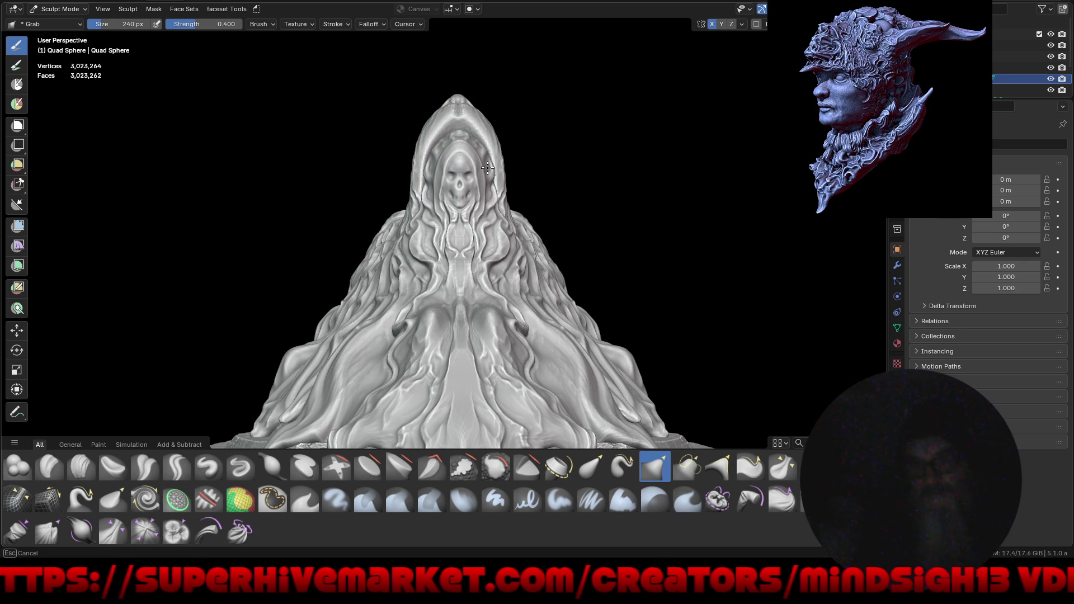
pyautogui.scroll(-5, 451, 179)
pyautogui.moveTo(396, 264)
pyautogui.mouseDown(button='middle')
pyautogui.moveTo(565, 297)
pyautogui.moveTo(539, 321)
pyautogui.mouseUp(button='middle')
pyautogui.scroll(5, 427, 268)
pyautogui.moveTo(479, 177)
pyautogui.mouseDown(button='middle')
pyautogui.moveTo(515, 216)
pyautogui.moveTo(523, 198)
pyautogui.moveTo(528, 212)
pyautogui.mouseUp(button='middle')
pyautogui.scroll(3, 508, 168)
pyautogui.moveTo(504, 207); pyautogui.dragTo(529, 196)
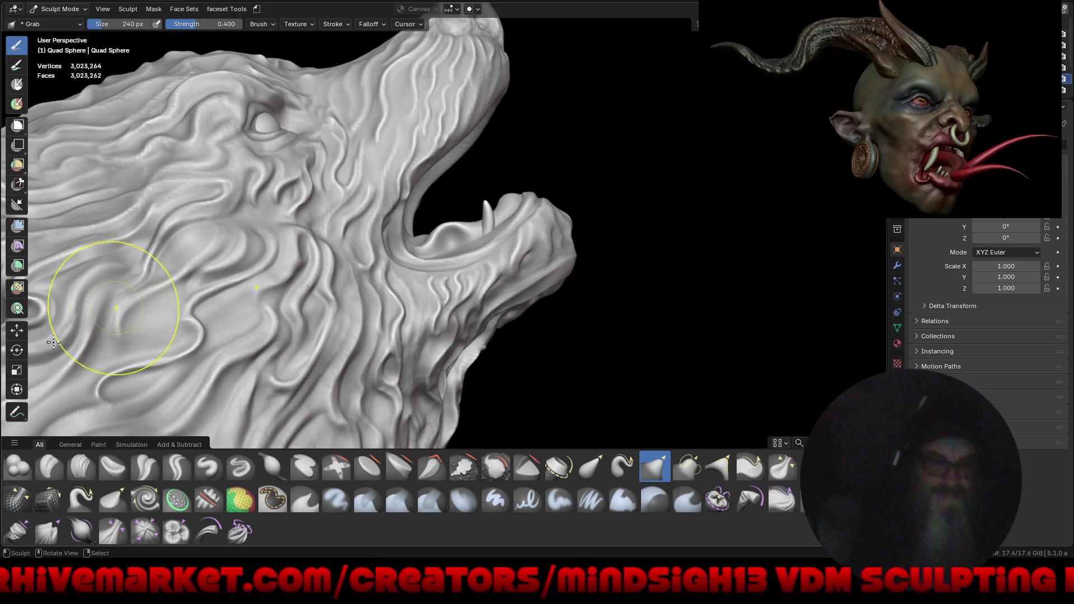
pyautogui.click(16, 331)
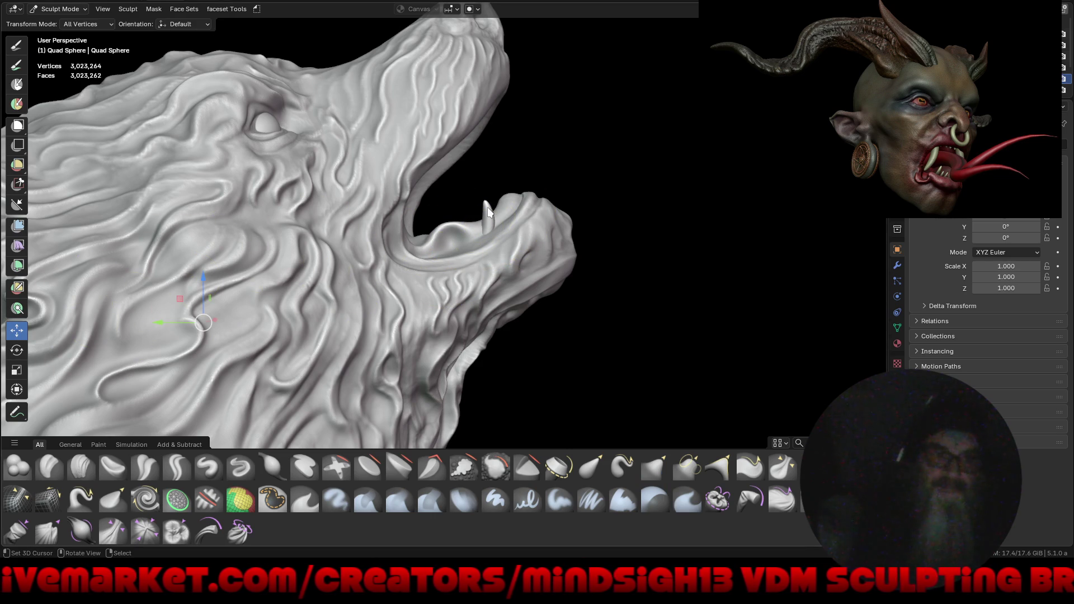
# Select the fang sphere, switch to Right Orthographic view and move it up to the jaw tip.
pyautogui.press('alt')
pyautogui.hotkey('alt', 'q')
pyautogui.moveTo(629, 166)
pyautogui.keyDown('alt'); pyautogui.mouseDown()
pyautogui.moveTo(595, 200)
pyautogui.moveTo(629, 167)
pyautogui.mouseUp(); pyautogui.keyUp('alt')
pyautogui.press('KP_3')
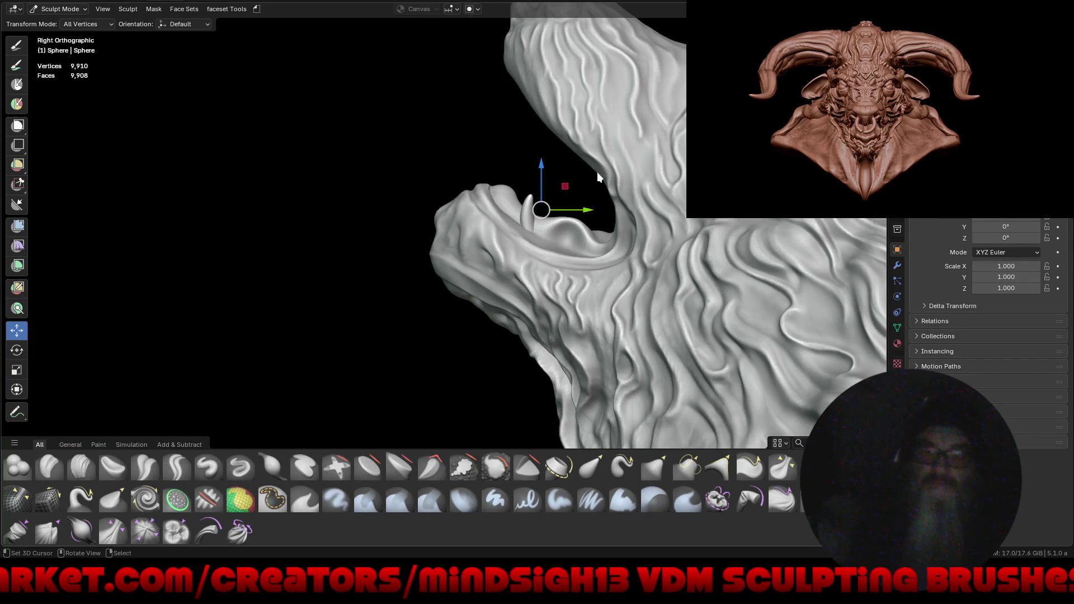
pyautogui.keyDown('shift'); pyautogui.moveTo(669, 187); pyautogui.dragTo(529, 185, button='middle'); pyautogui.keyUp('shift')
pyautogui.moveTo(424, 202); pyautogui.dragTo(410, 186)
pyautogui.moveTo(403, 175); pyautogui.dragTo(394, 168)
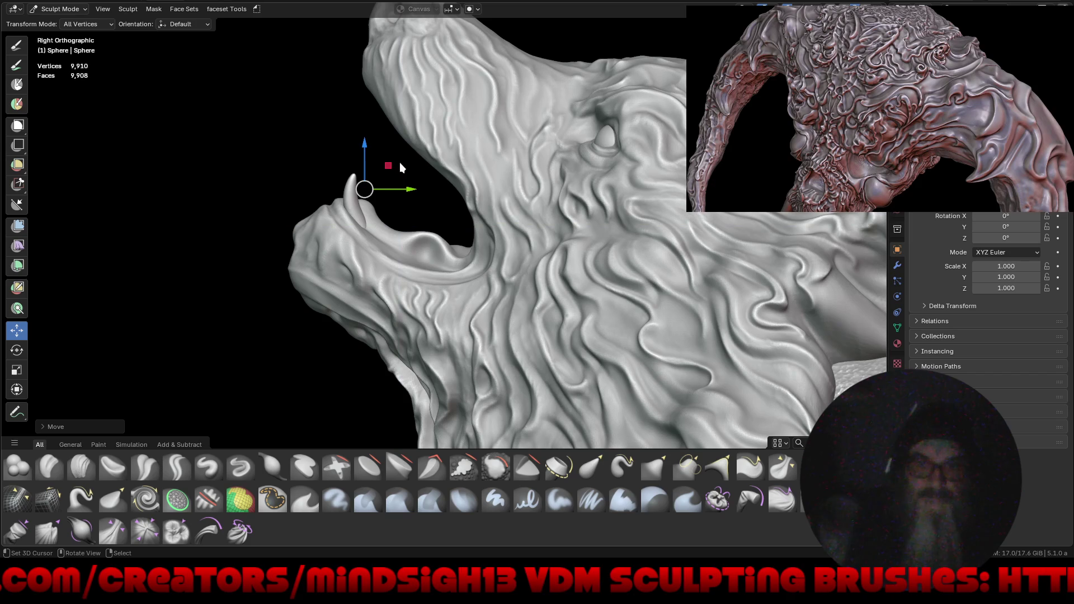
# Resize and tilt the fang, then nudge it upright into its final spot on the jaw.
pyautogui.click(17, 371)
pyautogui.moveTo(384, 144); pyautogui.dragTo(386, 125)
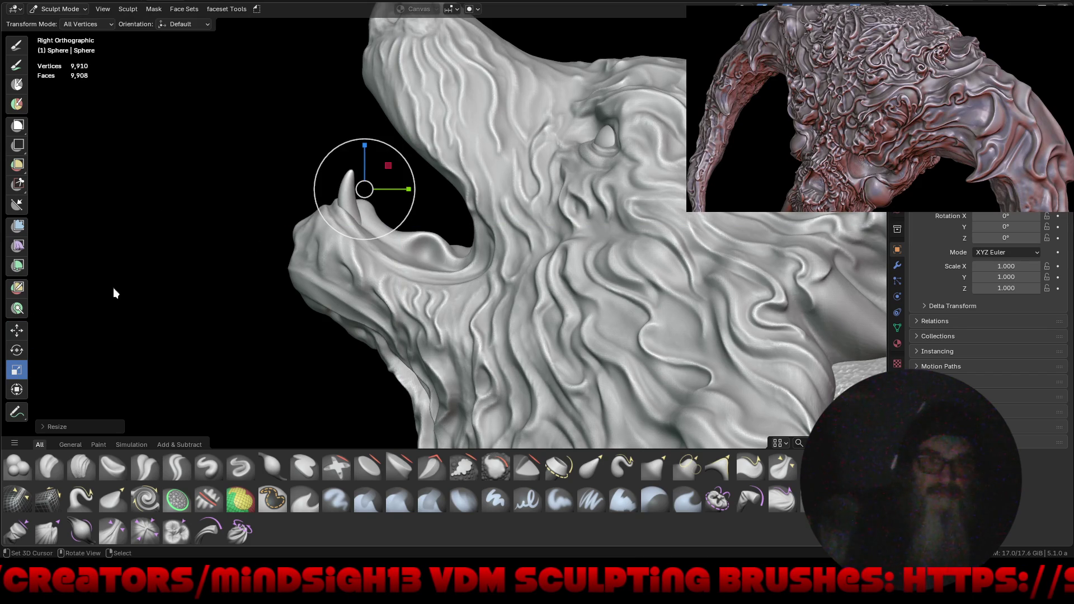
pyautogui.click(20, 350)
pyautogui.moveTo(390, 245); pyautogui.dragTo(392, 235)
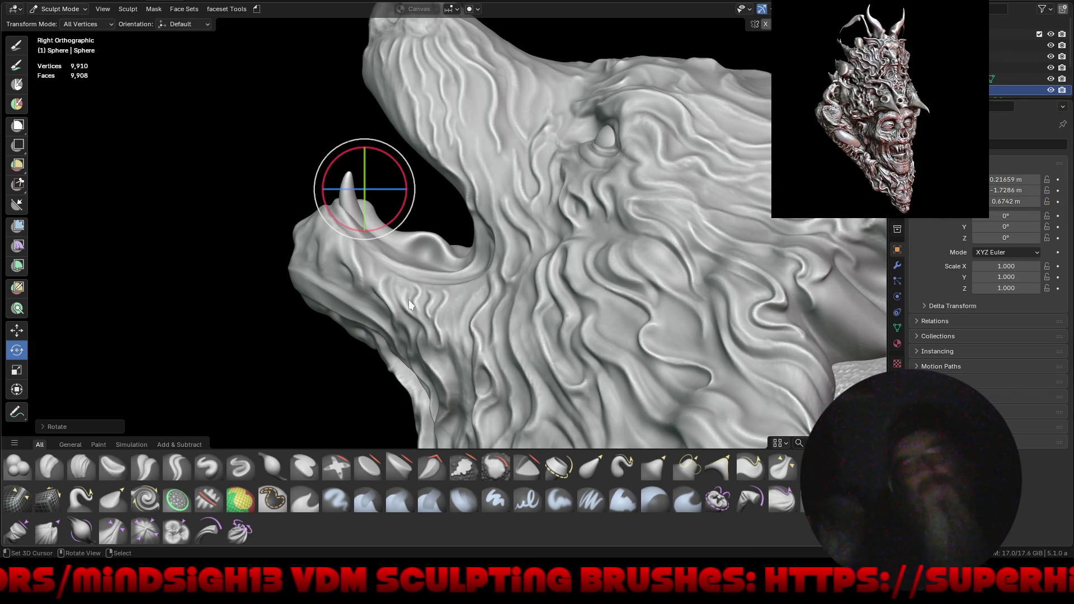
pyautogui.moveTo(395, 231)
pyautogui.mouseDown()
pyautogui.moveTo(380, 240)
pyautogui.moveTo(397, 235)
pyautogui.mouseUp()
pyautogui.click(17, 334)
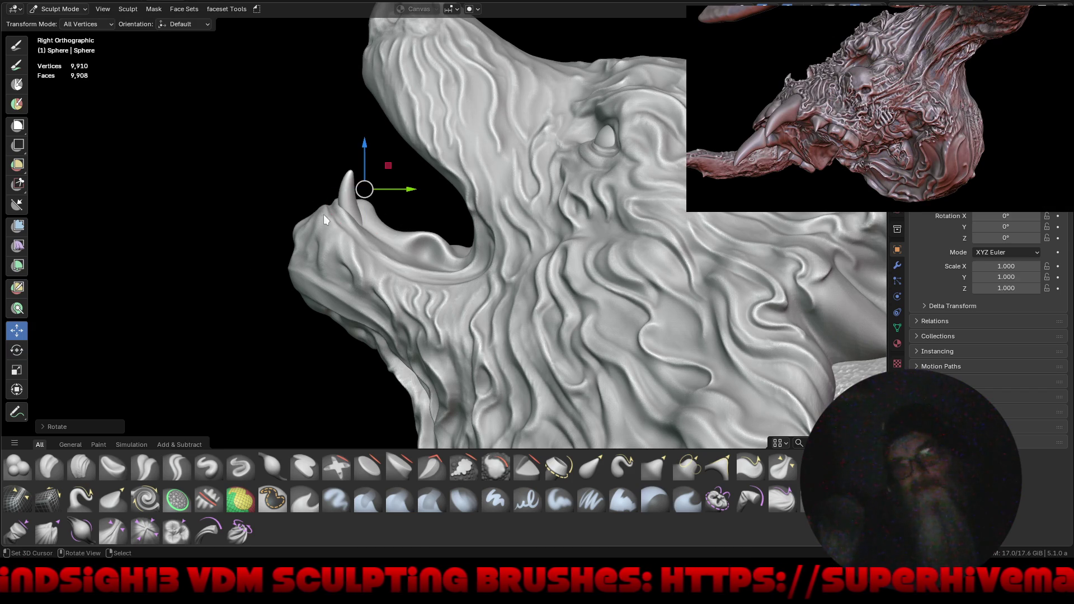
pyautogui.moveTo(388, 173); pyautogui.dragTo(410, 209)
pyautogui.scroll(-3, 246, 322)
pyautogui.moveTo(246, 322)
pyautogui.mouseDown(button='middle')
pyautogui.moveTo(392, 312)
pyautogui.moveTo(376, 323)
pyautogui.moveTo(530, 302)
pyautogui.moveTo(510, 307)
pyautogui.moveTo(501, 212)
pyautogui.moveTo(528, 227)
pyautogui.moveTo(577, 227)
pyautogui.moveTo(578, 239)
pyautogui.moveTo(400, 321)
pyautogui.mouseUp(button='middle')
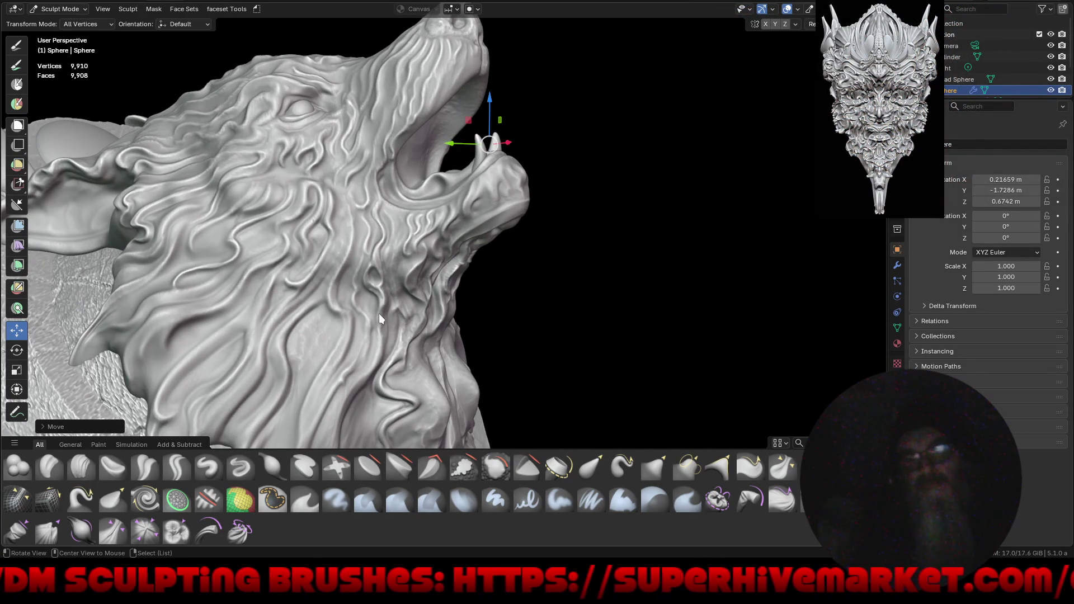
pyautogui.hotkey('alt', 'q')
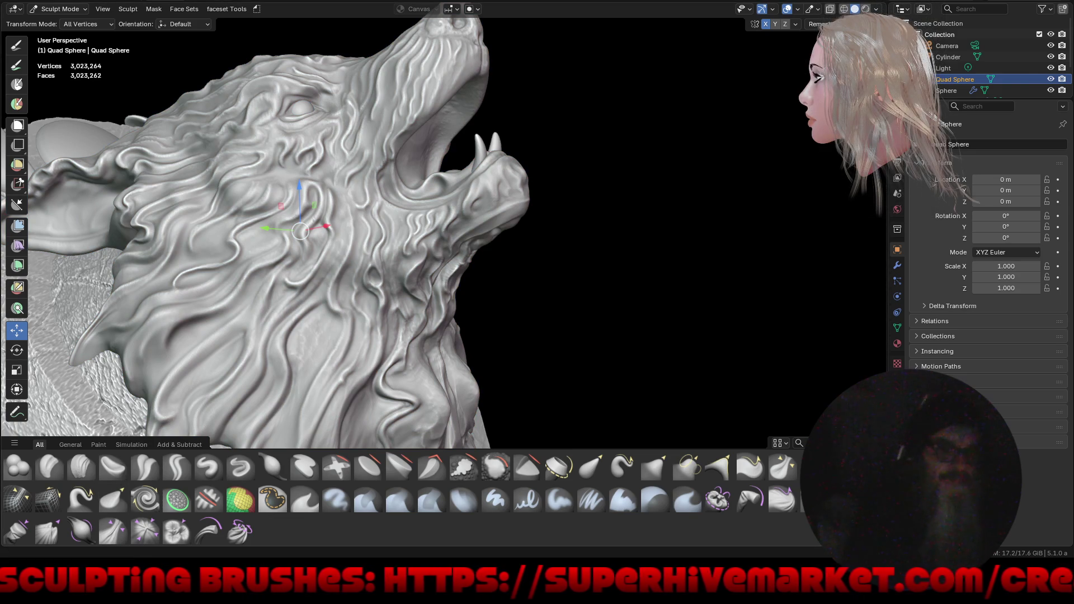
# With the Grab brush, pull the fur folds beneath the hooded skull face.
pyautogui.moveTo(534, 353)
pyautogui.mouseDown(button='middle')
pyautogui.moveTo(610, 321)
pyautogui.moveTo(544, 313)
pyautogui.moveTo(531, 277)
pyautogui.moveTo(529, 296)
pyautogui.moveTo(431, 351)
pyautogui.moveTo(399, 199)
pyautogui.moveTo(414, 202)
pyautogui.mouseUp(button='middle')
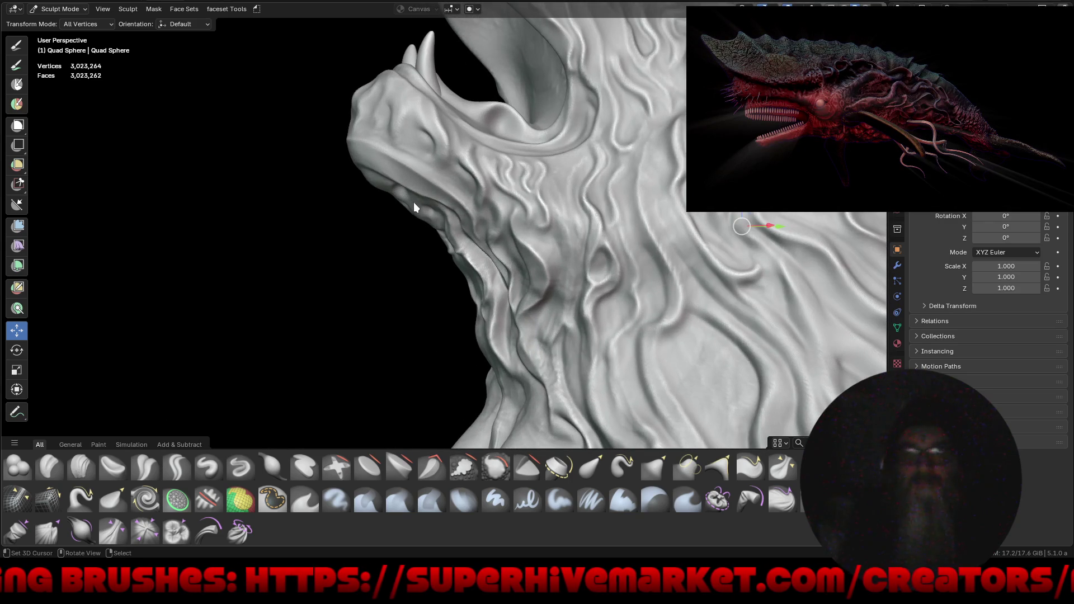
pyautogui.press('g')
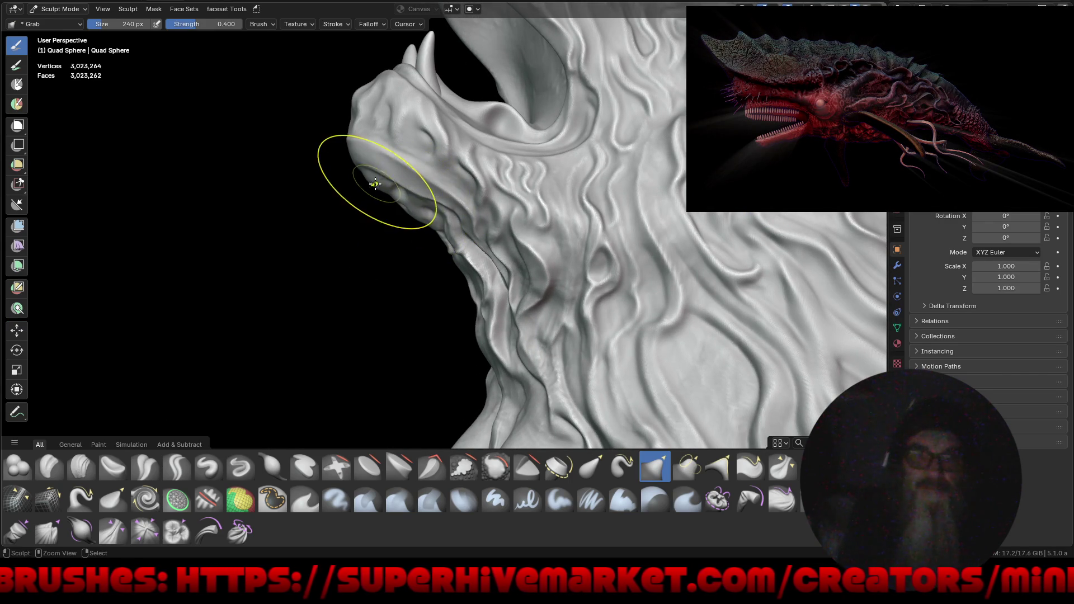
pyautogui.moveTo(341, 216)
pyautogui.mouseDown(button='middle')
pyautogui.moveTo(370, 227)
pyautogui.moveTo(407, 156)
pyautogui.moveTo(445, 124)
pyautogui.mouseUp(button='middle')
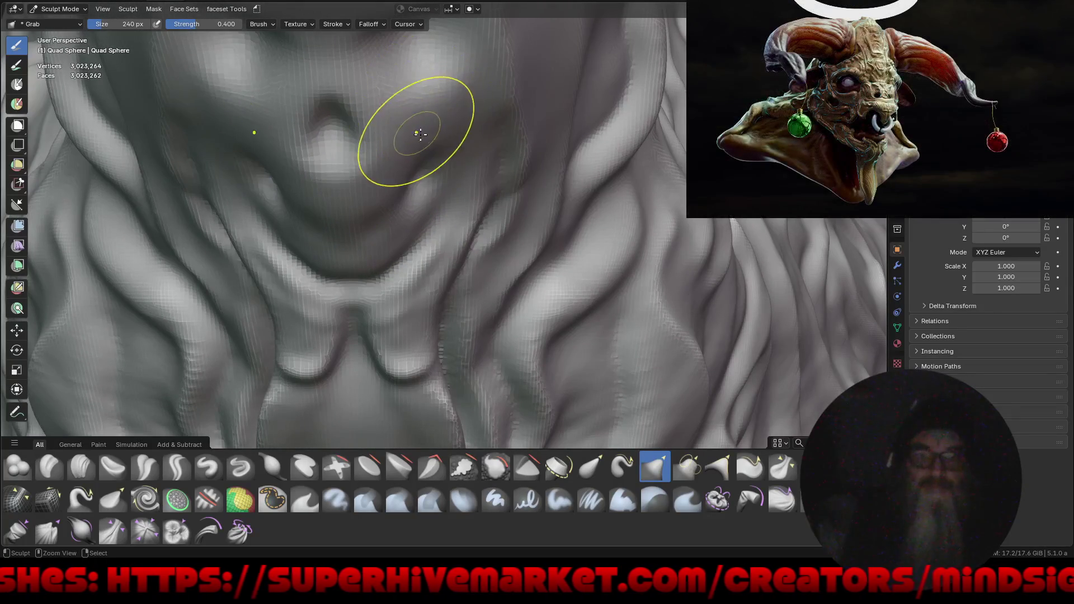
pyautogui.moveTo(412, 107)
pyautogui.mouseDown()
pyautogui.moveTo(409, 94)
pyautogui.moveTo(435, 95)
pyautogui.mouseUp()
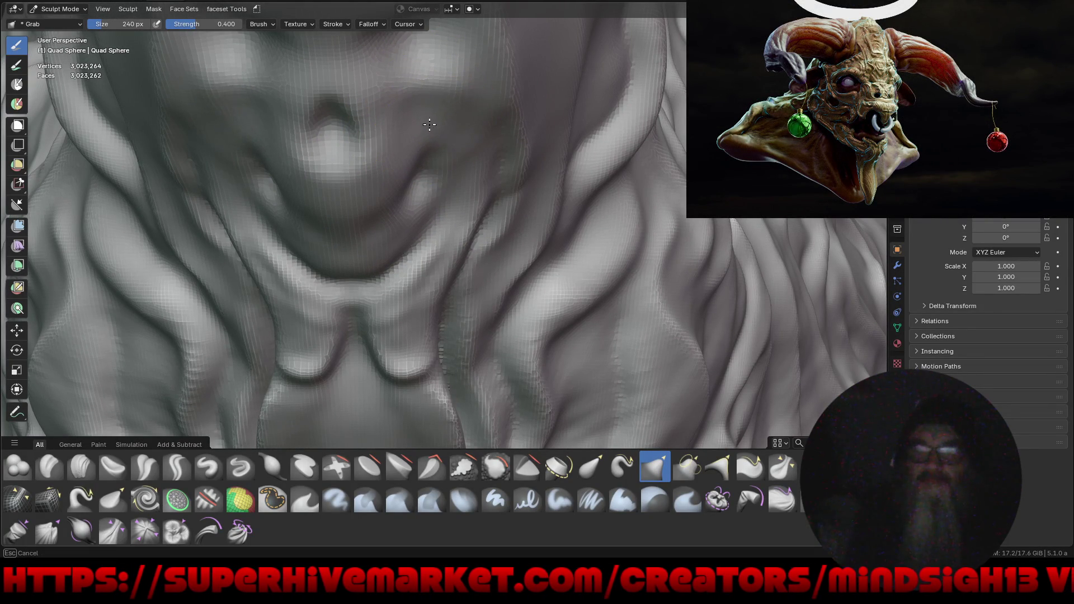
pyautogui.moveTo(495, 89)
pyautogui.mouseDown()
pyautogui.moveTo(486, 72)
pyautogui.moveTo(503, 98)
pyautogui.moveTo(540, 116)
pyautogui.moveTo(492, 148)
pyautogui.mouseUp()
pyautogui.scroll(4, 506, 127)
pyautogui.moveTo(506, 112); pyautogui.dragTo(508, 101)
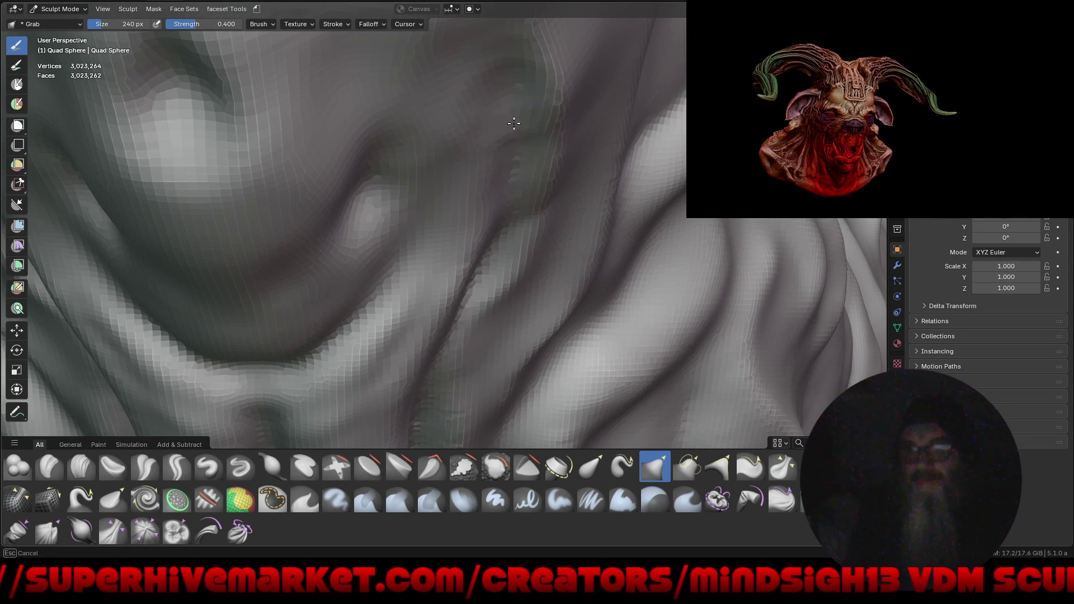
pyautogui.moveTo(572, 99)
pyautogui.mouseDown()
pyautogui.moveTo(583, 109)
pyautogui.moveTo(591, 92)
pyautogui.moveTo(595, 112)
pyautogui.mouseUp()
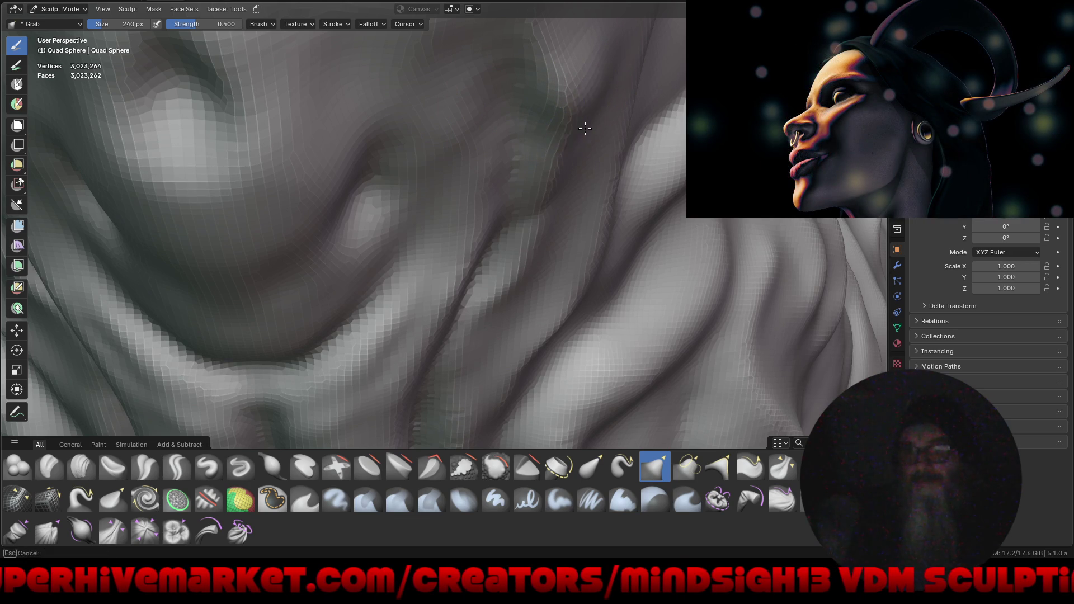
pyautogui.moveTo(572, 150); pyautogui.dragTo(570, 154)
# Orbit around the skull and hair to a side view of the howling wolf.
pyautogui.scroll(-8, 531, 224)
pyautogui.moveTo(467, 276)
pyautogui.mouseDown(button='middle')
pyautogui.moveTo(479, 302)
pyautogui.moveTo(520, 307)
pyautogui.moveTo(475, 252)
pyautogui.mouseUp(button='middle')
pyautogui.scroll(5, 448, 185)
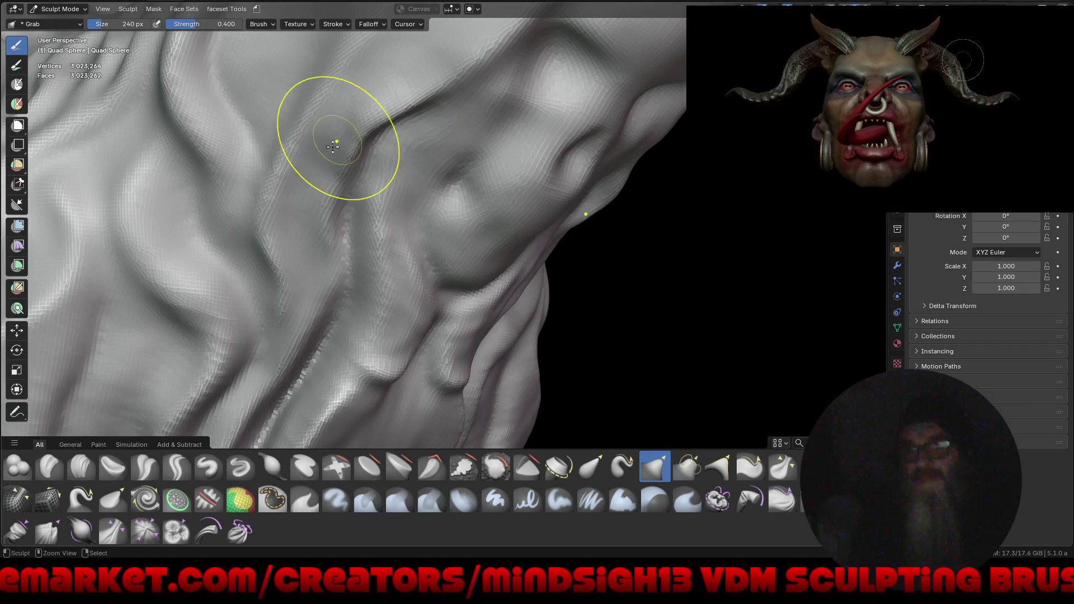
pyautogui.scroll(-6, 492, 304)
pyautogui.moveTo(492, 304); pyautogui.dragTo(437, 302, button='middle')
pyautogui.scroll(-3, 437, 302)
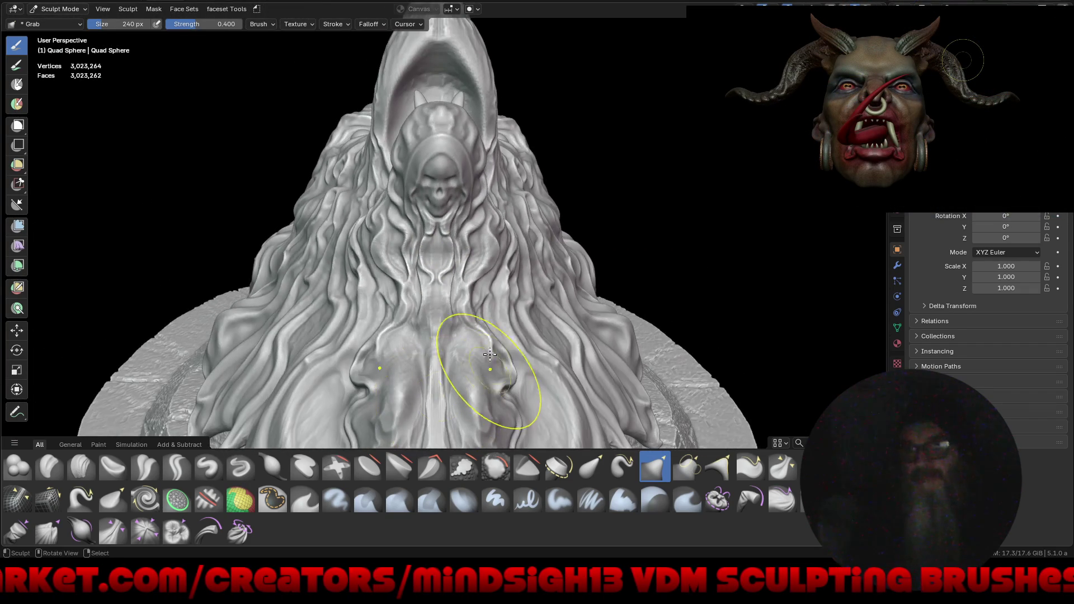
pyautogui.moveTo(503, 384); pyautogui.dragTo(446, 258, button='middle')
pyautogui.moveTo(445, 200)
pyautogui.mouseDown(button='middle')
pyautogui.moveTo(523, 250)
pyautogui.moveTo(547, 240)
pyautogui.moveTo(520, 270)
pyautogui.moveTo(534, 250)
pyautogui.moveTo(558, 280)
pyautogui.moveTo(666, 271)
pyautogui.moveTo(589, 297)
pyautogui.moveTo(540, 246)
pyautogui.moveTo(625, 282)
pyautogui.moveTo(511, 280)
pyautogui.moveTo(559, 235)
pyautogui.moveTo(575, 249)
pyautogui.mouseUp(button='middle')
# Maximize the 3D viewport with Ctrl+Alt+Space and orbit to a side view of the wolf.
pyautogui.hotkey('ctrl', 'alt', 'space')
pyautogui.scroll(5, 328, 223)
pyautogui.moveTo(301, 213); pyautogui.dragTo(283, 247, button='middle')
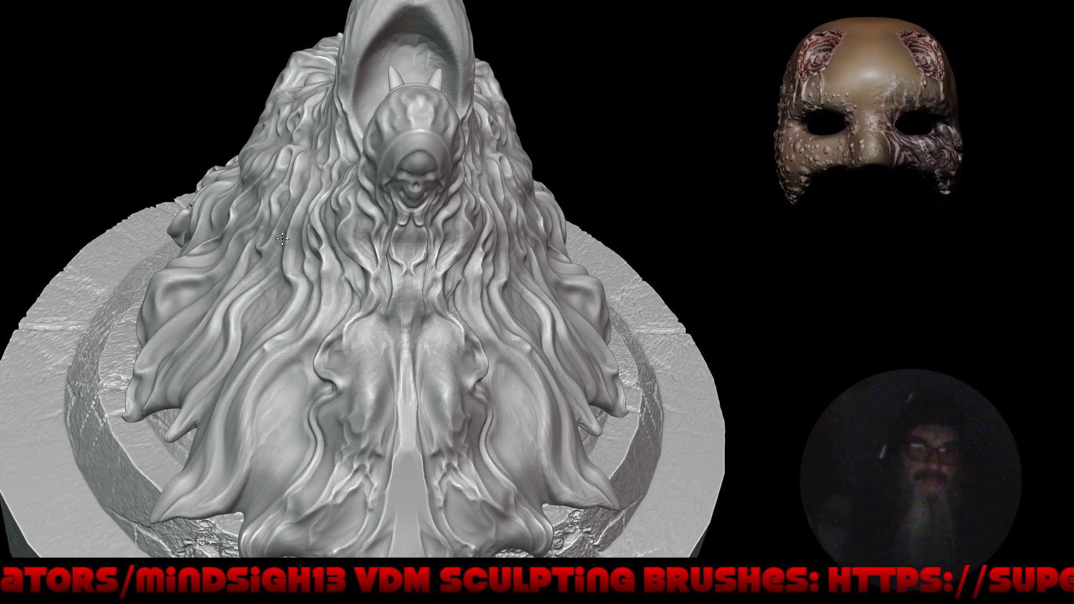
pyautogui.moveTo(250, 201)
pyautogui.mouseDown(button='middle')
pyautogui.moveTo(224, 179)
pyautogui.moveTo(303, 132)
pyautogui.mouseUp(button='middle')
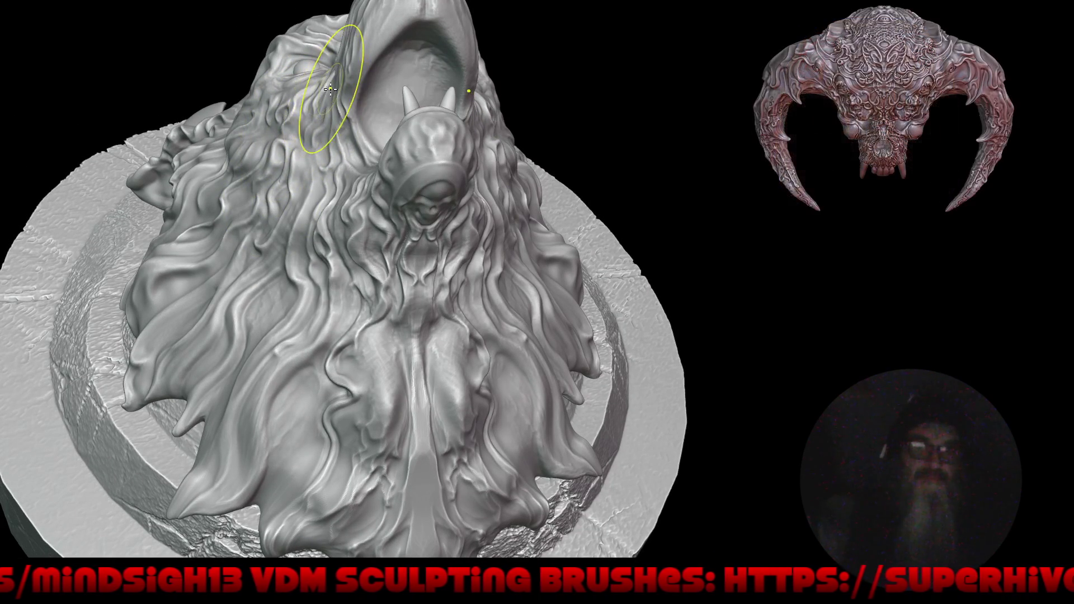
pyautogui.moveTo(312, 106)
pyautogui.mouseDown(button='middle')
pyautogui.moveTo(336, 144)
pyautogui.moveTo(407, 204)
pyautogui.moveTo(529, 242)
pyautogui.moveTo(496, 240)
pyautogui.moveTo(515, 246)
pyautogui.mouseUp(button='middle')
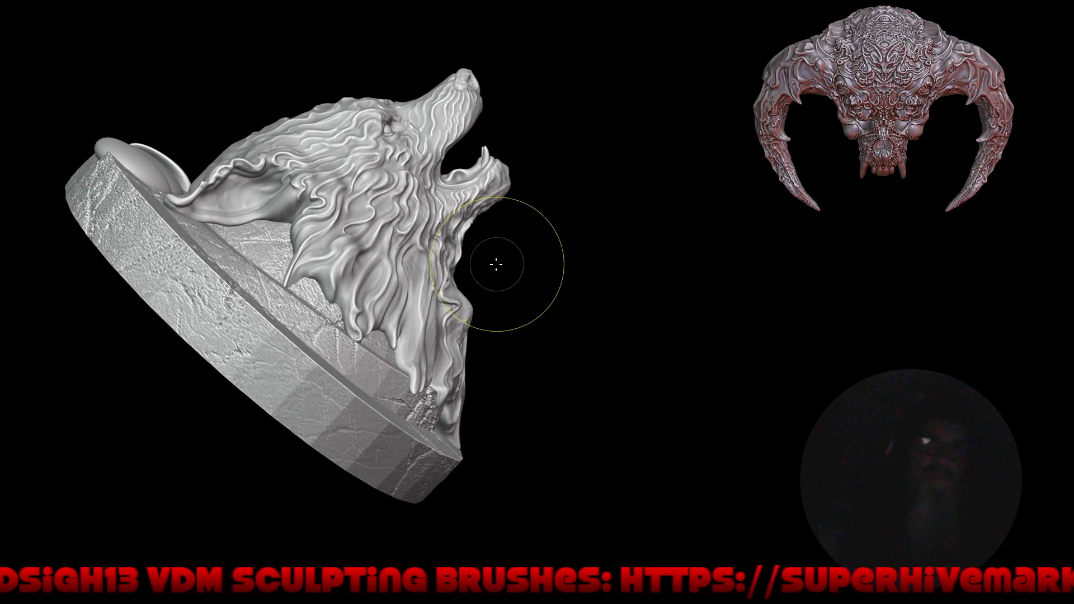
pyautogui.press('KP_9')
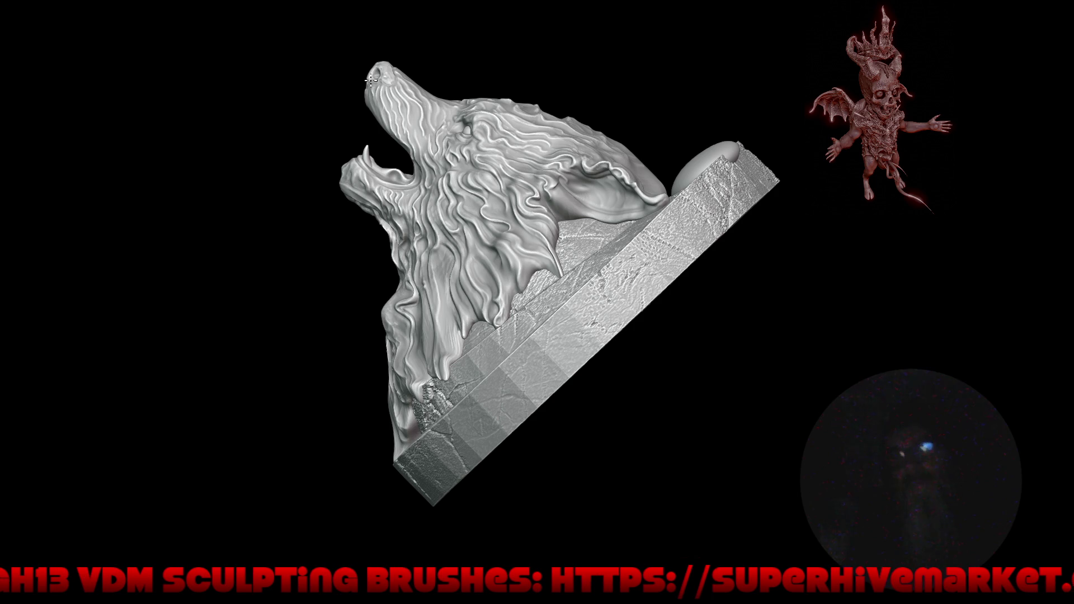
# With a Grab stroke, push the wolf's snout tip slightly down-left.
pyautogui.scroll(4, 411, 89)
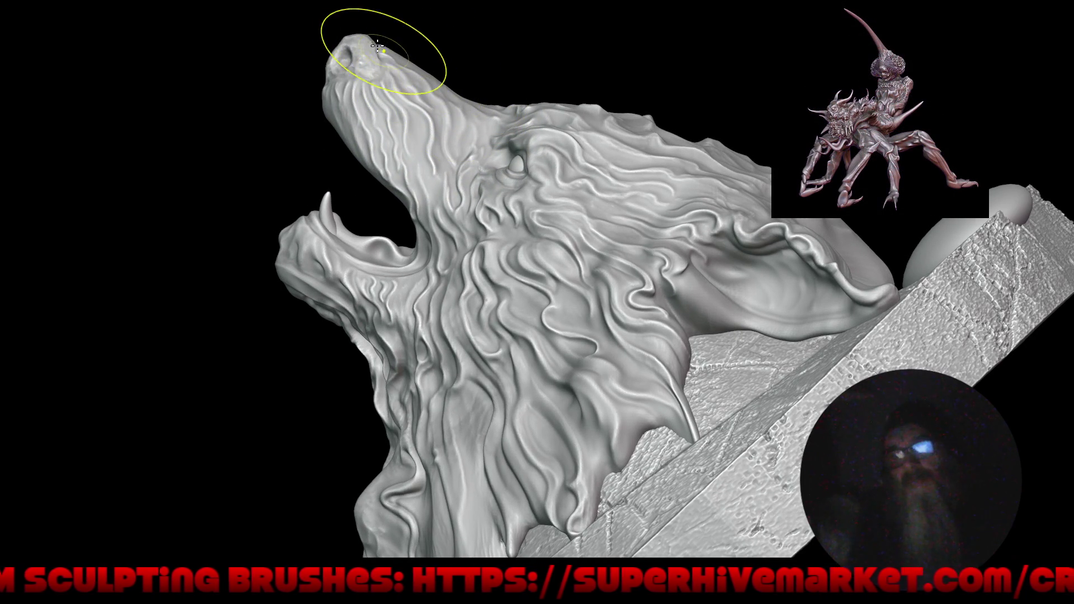
pyautogui.scroll(5, 376, 45)
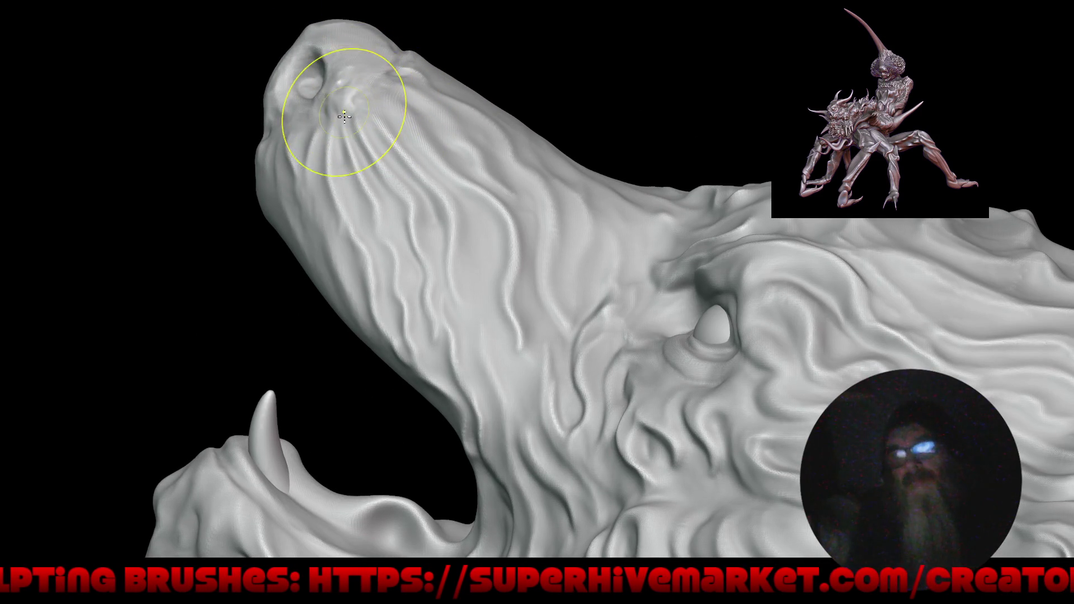
pyautogui.scroll(-5, 302, 117)
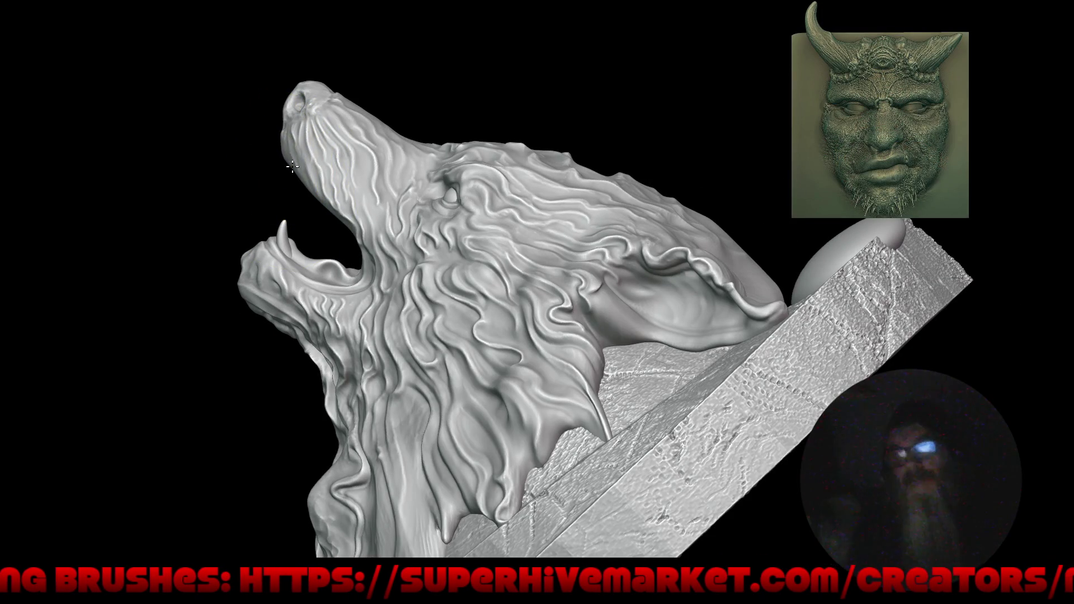
pyautogui.moveTo(240, 132); pyautogui.dragTo(439, 154, button='middle')
pyautogui.scroll(3, 287, 75)
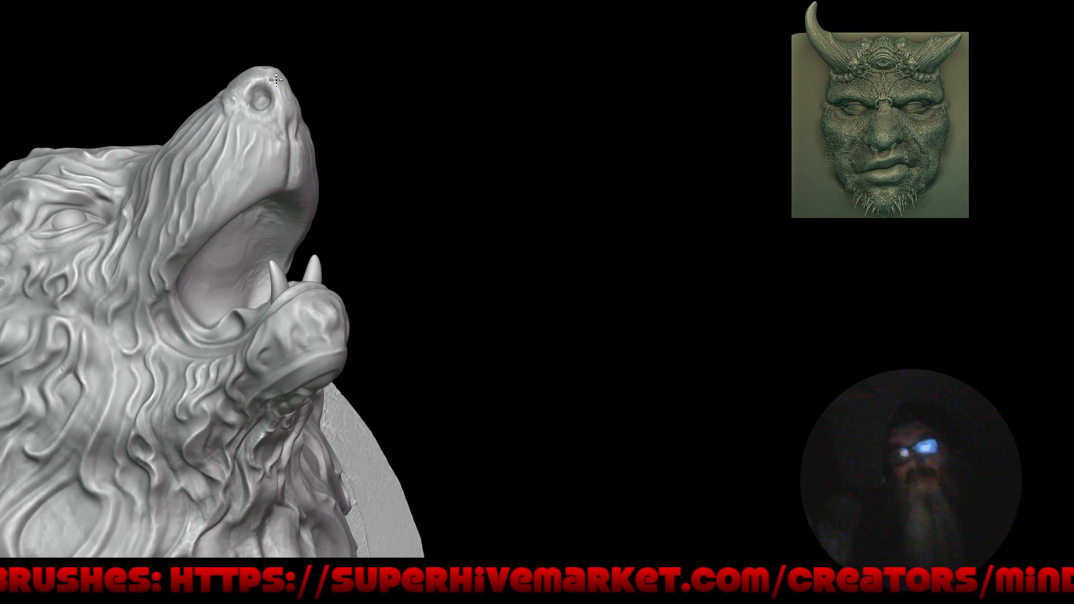
pyautogui.moveTo(276, 80); pyautogui.dragTo(273, 86)
pyautogui.scroll(-5, 417, 72)
pyautogui.moveTo(410, 170)
pyautogui.mouseDown(button='middle')
pyautogui.moveTo(482, 170)
pyautogui.moveTo(465, 153)
pyautogui.mouseUp(button='middle')
pyautogui.scroll(3, 338, 99)
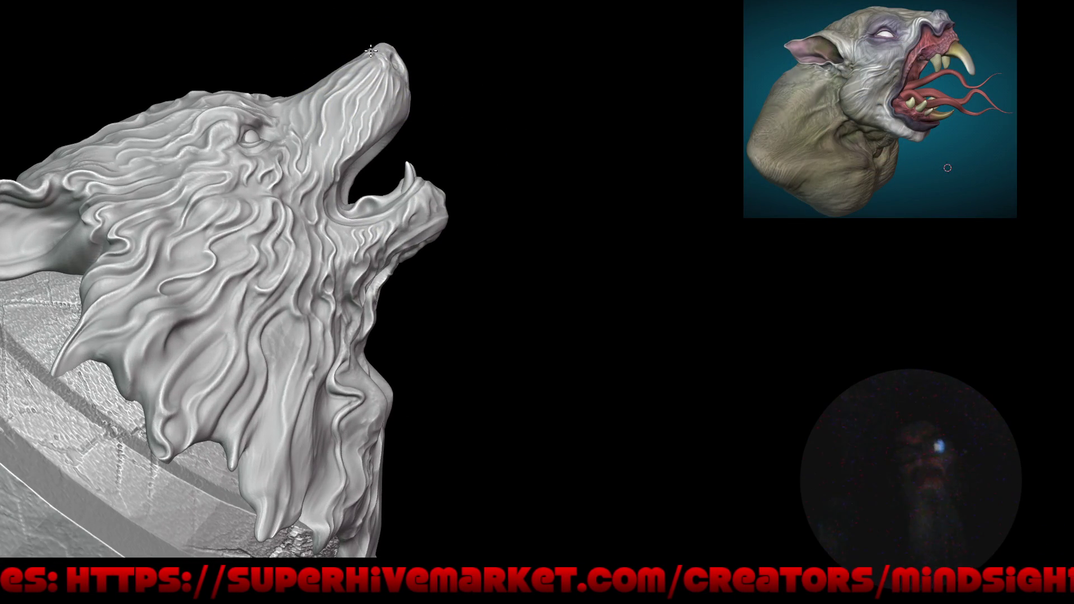
# Zoom in close on the wolf's snout and upper jaw, with the Quick Favorites brush menu showing.
pyautogui.moveTo(406, 117)
pyautogui.mouseDown(button='middle')
pyautogui.moveTo(492, 144)
pyautogui.moveTo(603, 132)
pyautogui.moveTo(571, 196)
pyautogui.moveTo(554, 203)
pyautogui.moveTo(589, 208)
pyautogui.moveTo(578, 206)
pyautogui.moveTo(585, 229)
pyautogui.moveTo(565, 303)
pyautogui.moveTo(520, 256)
pyautogui.moveTo(619, 355)
pyautogui.moveTo(587, 324)
pyautogui.moveTo(547, 356)
pyautogui.moveTo(626, 362)
pyautogui.moveTo(616, 242)
pyautogui.moveTo(583, 313)
pyautogui.moveTo(439, 150)
pyautogui.mouseUp(button='middle')
pyautogui.scroll(-3, 594, 146)
pyautogui.moveTo(387, 209)
pyautogui.mouseDown(button='middle')
pyautogui.moveTo(496, 187)
pyautogui.moveTo(397, 248)
pyautogui.moveTo(448, 285)
pyautogui.moveTo(527, 270)
pyautogui.moveTo(462, 241)
pyautogui.moveTo(479, 204)
pyautogui.moveTo(470, 252)
pyautogui.mouseUp(button='middle')
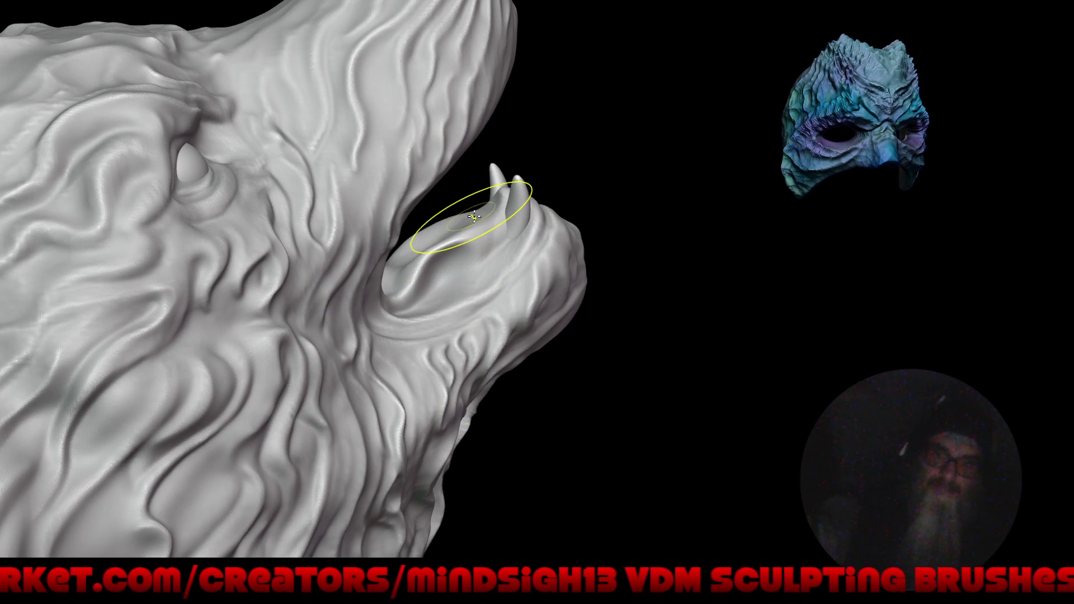
pyautogui.moveTo(492, 227)
pyautogui.mouseDown(button='middle')
pyautogui.moveTo(597, 240)
pyautogui.moveTo(285, 240)
pyautogui.moveTo(486, 201)
pyautogui.moveTo(472, 183)
pyautogui.moveTo(442, 187)
pyautogui.mouseUp(button='middle')
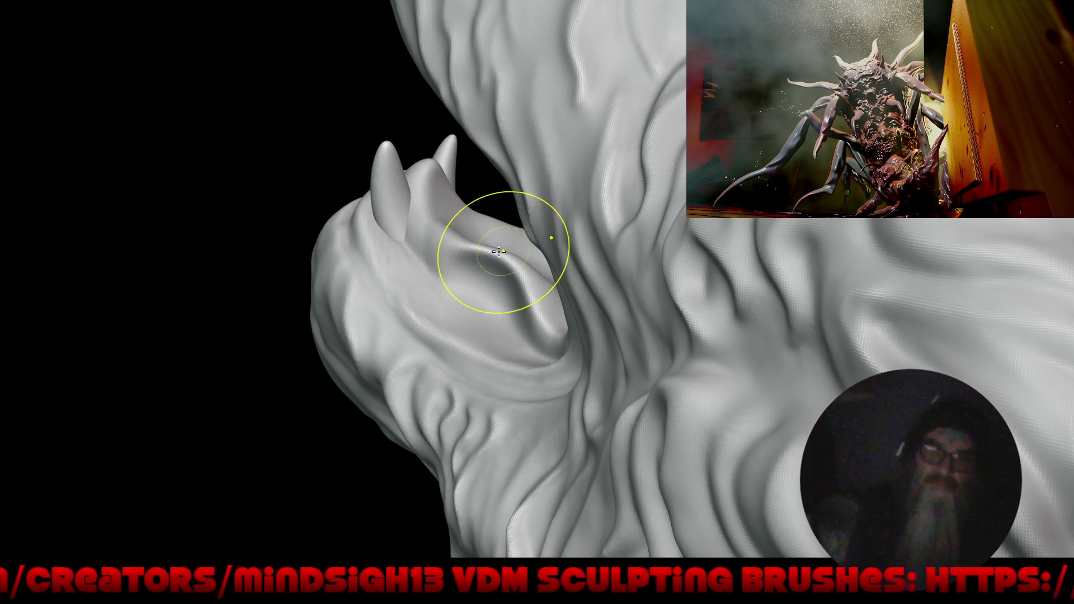
pyautogui.moveTo(419, 248)
pyautogui.mouseDown(button='middle')
pyautogui.moveTo(504, 248)
pyautogui.moveTo(479, 283)
pyautogui.mouseUp(button='middle')
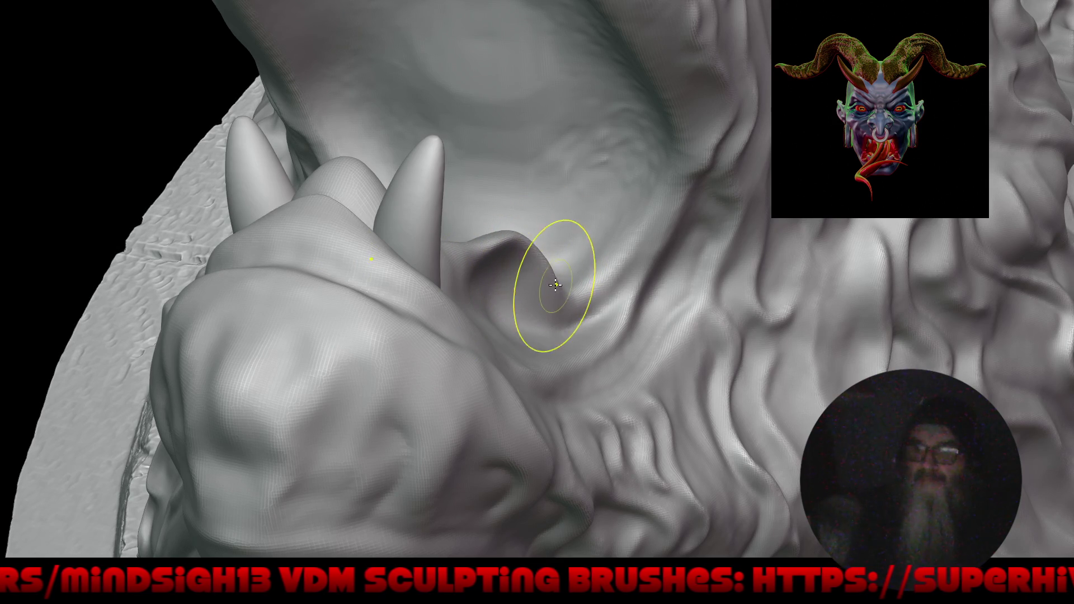
pyautogui.moveTo(504, 280); pyautogui.dragTo(630, 260, button='middle')
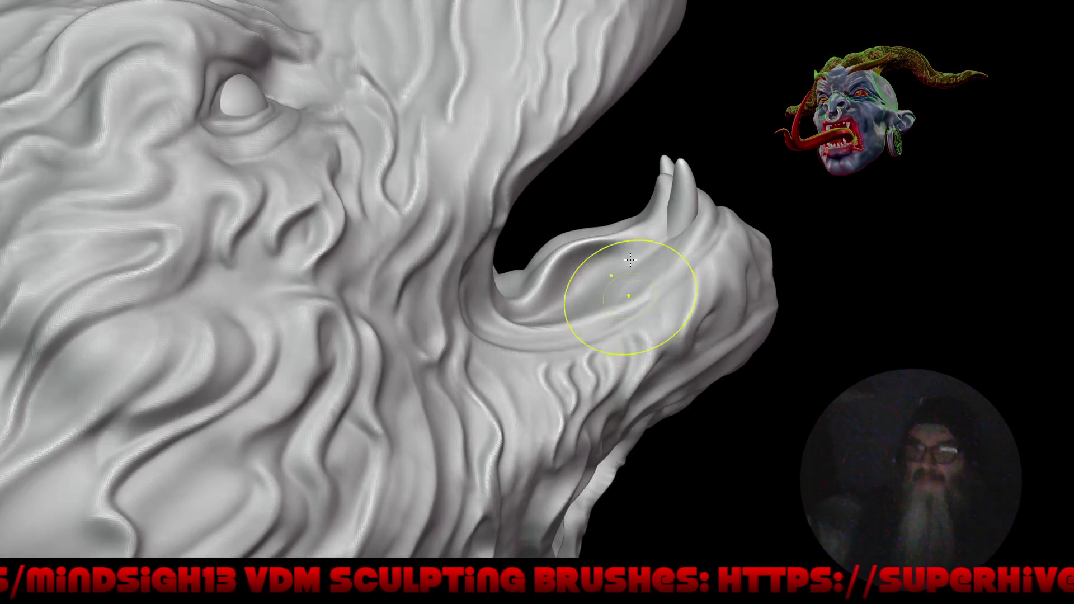
pyautogui.scroll(2, 632, 223)
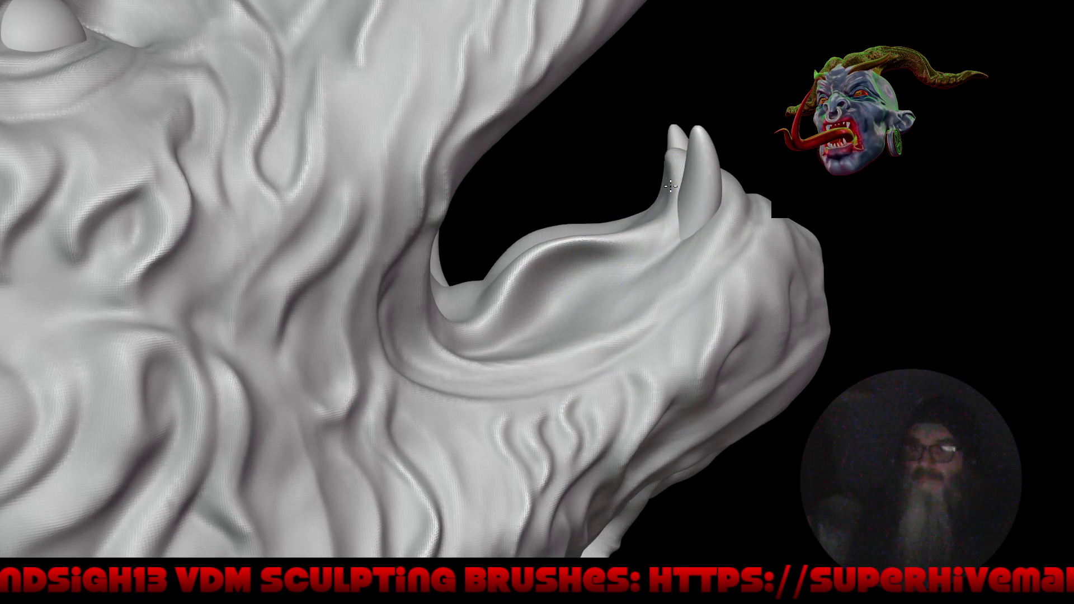
pyautogui.moveTo(610, 374)
pyautogui.mouseDown()
pyautogui.moveTo(757, 273)
pyautogui.moveTo(642, 259)
pyautogui.moveTo(705, 249)
pyautogui.moveTo(690, 249)
pyautogui.mouseUp()
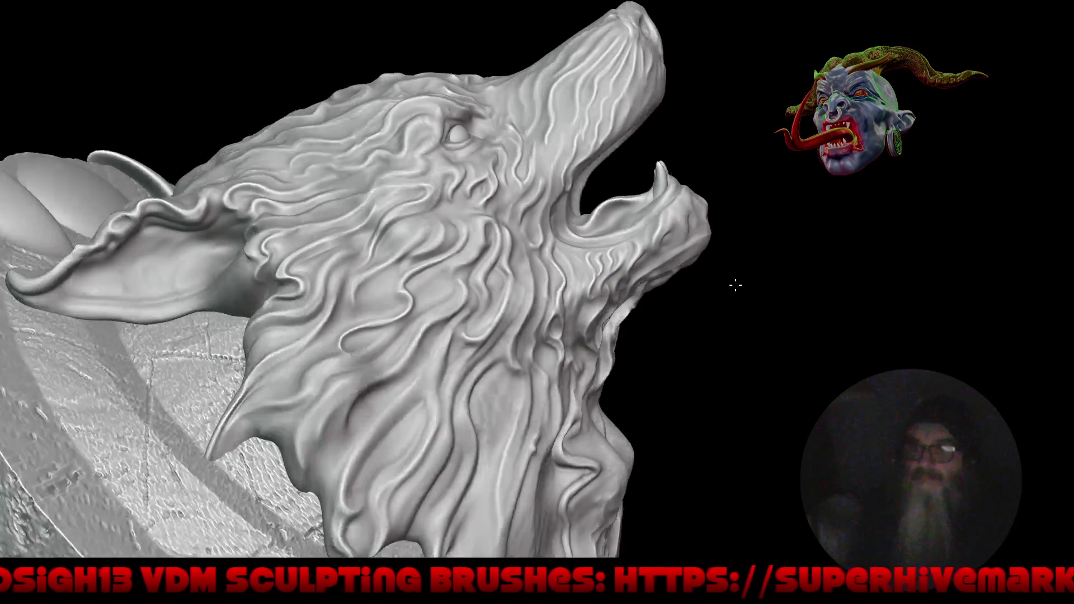
pyautogui.moveTo(611, 244)
pyautogui.mouseDown()
pyautogui.moveTo(564, 252)
pyautogui.moveTo(580, 200)
pyautogui.mouseUp()
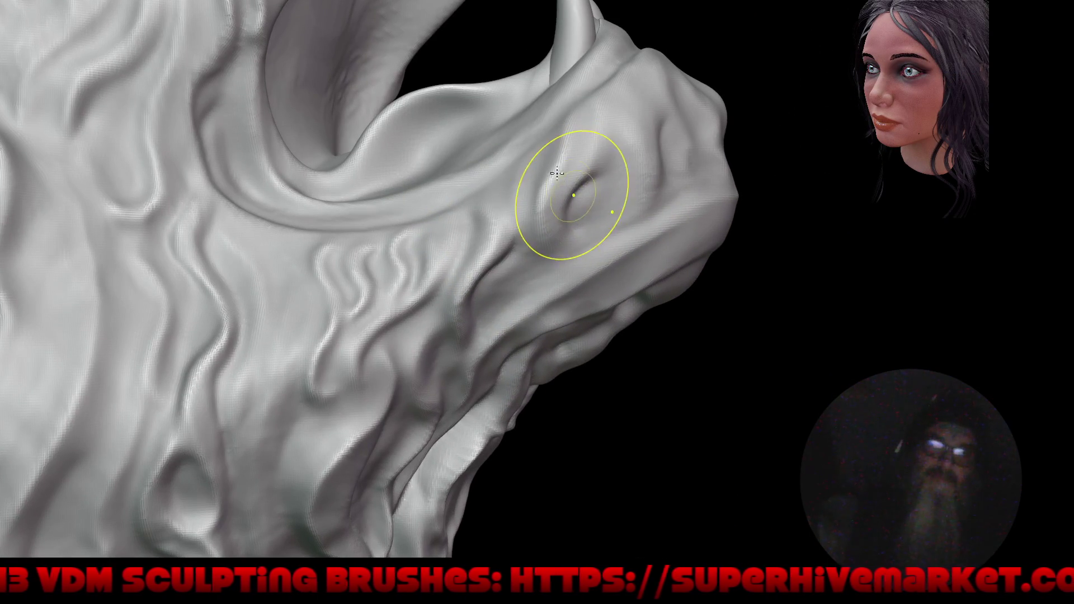
pyautogui.moveTo(550, 162); pyautogui.dragTo(548, 134)
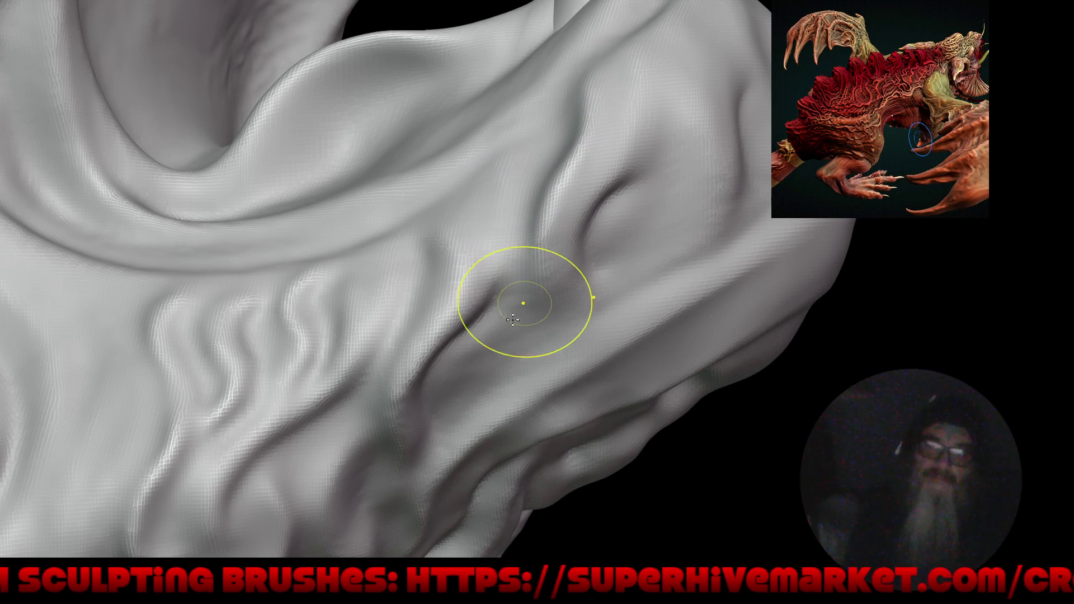
pyautogui.hotkey('shift', 'space')
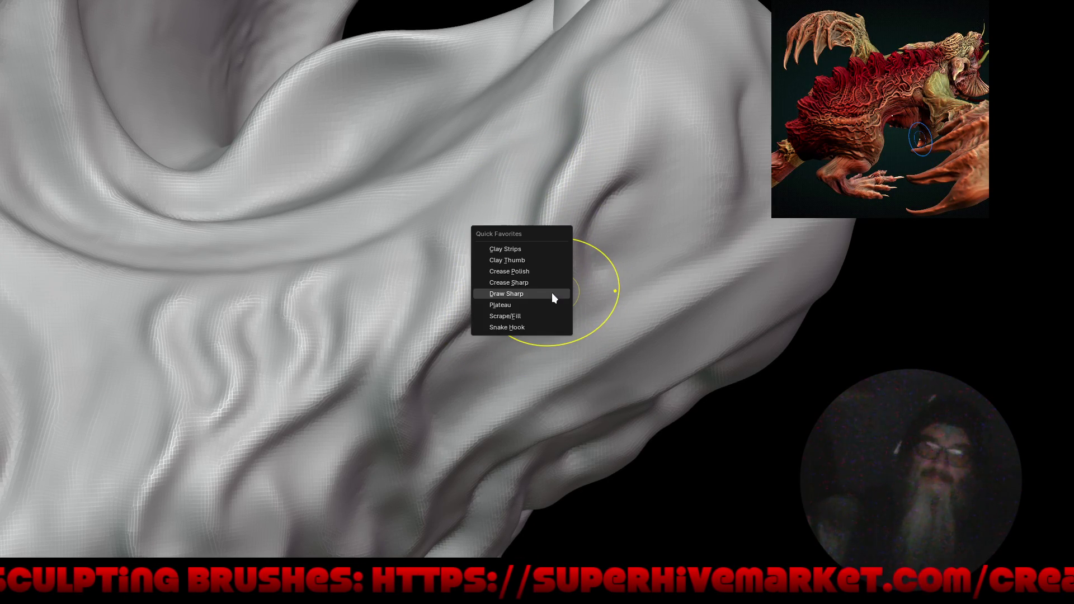
# Switch to the Draw Sharp brush and stamp a new bulge into the wolf's mane.
pyautogui.click(552, 294)
pyautogui.moveTo(565, 287)
pyautogui.mouseDown(button='middle')
pyautogui.moveTo(559, 359)
pyautogui.moveTo(578, 219)
pyautogui.mouseUp(button='middle')
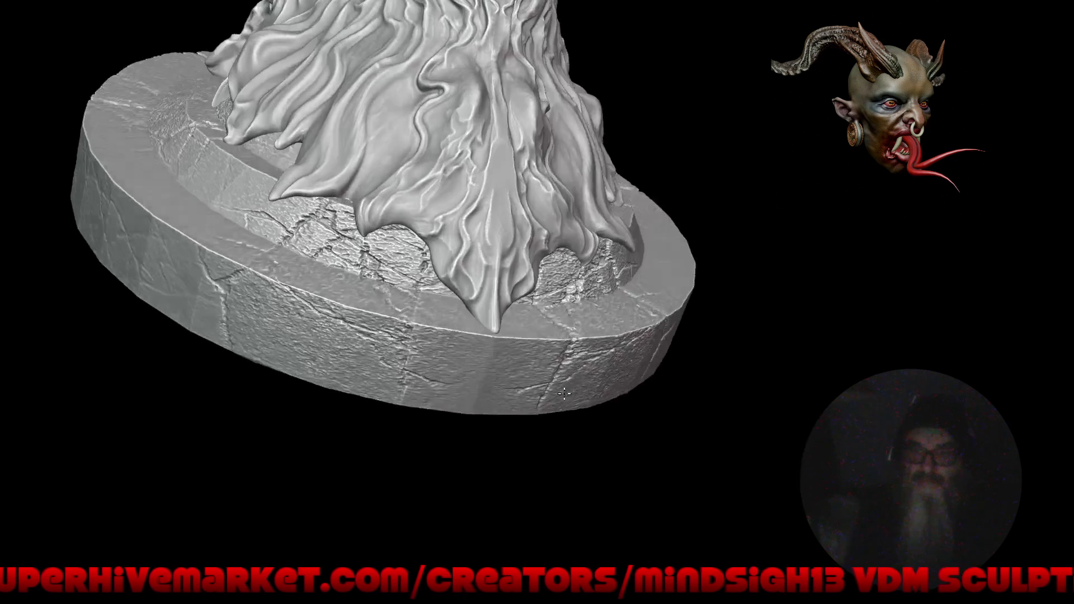
pyautogui.moveTo(564, 394)
pyautogui.mouseDown(button='middle')
pyautogui.moveTo(456, 403)
pyautogui.moveTo(470, 250)
pyautogui.moveTo(492, 288)
pyautogui.moveTo(623, 255)
pyautogui.mouseUp(button='middle')
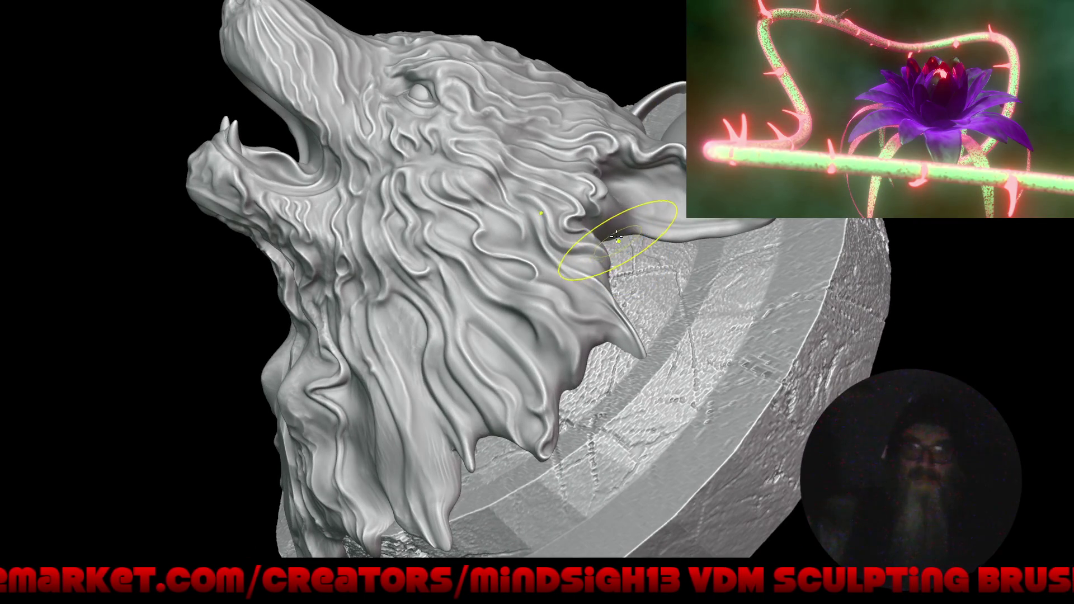
pyautogui.moveTo(600, 237)
pyautogui.mouseDown(button='middle')
pyautogui.moveTo(641, 269)
pyautogui.moveTo(633, 273)
pyautogui.moveTo(638, 249)
pyautogui.moveTo(619, 206)
pyautogui.moveTo(743, 226)
pyautogui.moveTo(738, 327)
pyautogui.moveTo(661, 292)
pyautogui.moveTo(710, 281)
pyautogui.moveTo(650, 216)
pyautogui.moveTo(574, 195)
pyautogui.moveTo(565, 151)
pyautogui.moveTo(529, 185)
pyautogui.mouseUp(button='middle')
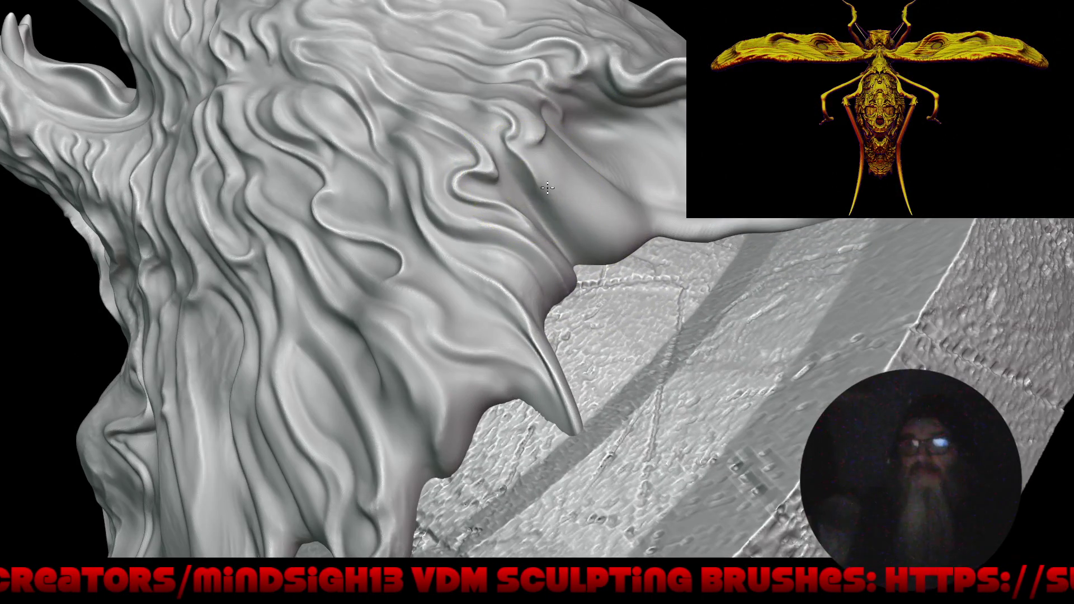
pyautogui.moveTo(575, 215); pyautogui.dragTo(461, 163, button='middle')
pyautogui.moveTo(535, 156); pyautogui.dragTo(531, 116)
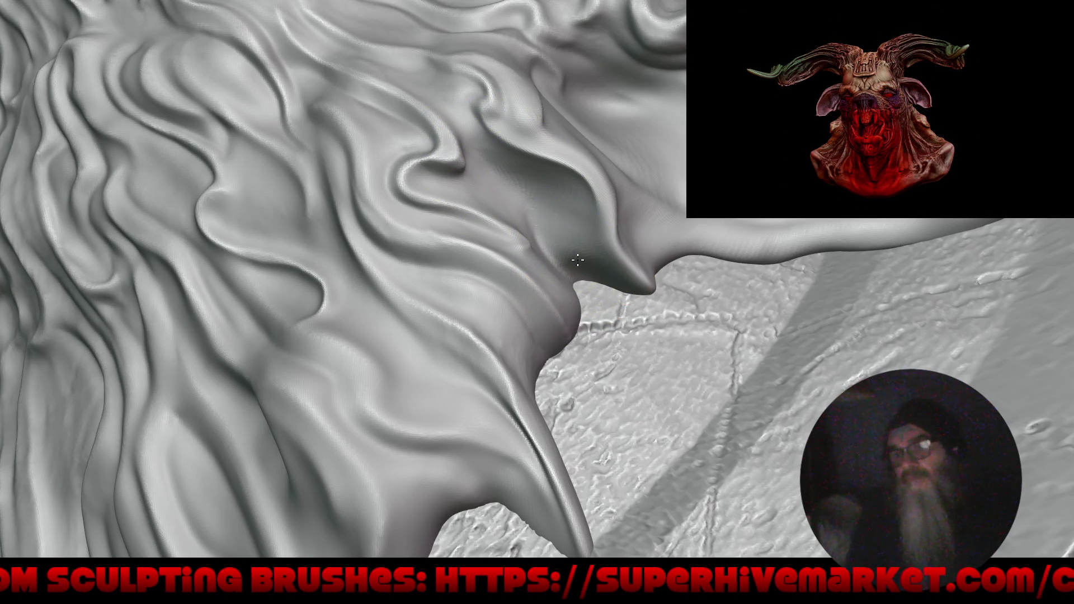
# Orbit and zoom around the face, cheek and back of the head to inspect the sculpt.
pyautogui.moveTo(568, 185); pyautogui.dragTo(749, 303, button='right')
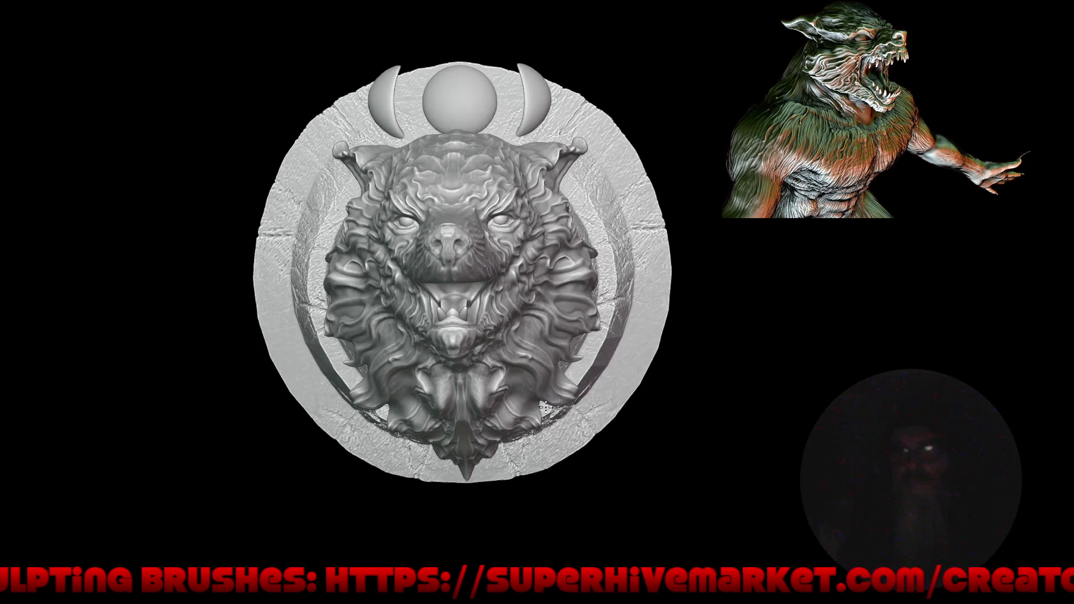
pyautogui.moveTo(558, 380)
pyautogui.mouseDown(button='right')
pyautogui.moveTo(491, 336)
pyautogui.moveTo(520, 385)
pyautogui.moveTo(492, 408)
pyautogui.mouseUp(button='right')
pyautogui.moveTo(496, 276)
pyautogui.keyDown('ctrl'); pyautogui.mouseDown(button='right')
pyautogui.moveTo(511, 263)
pyautogui.moveTo(513, 341)
pyautogui.moveTo(491, 364)
pyautogui.moveTo(587, 338)
pyautogui.moveTo(571, 314)
pyautogui.moveTo(626, 445)
pyautogui.moveTo(615, 430)
pyautogui.mouseUp(button='right'); pyautogui.keyUp('ctrl')
pyautogui.moveTo(468, 335)
pyautogui.keyDown('ctrl'); pyautogui.mouseDown(button='right')
pyautogui.moveTo(425, 319)
pyautogui.moveTo(472, 288)
pyautogui.mouseUp(button='right'); pyautogui.keyUp('ctrl')
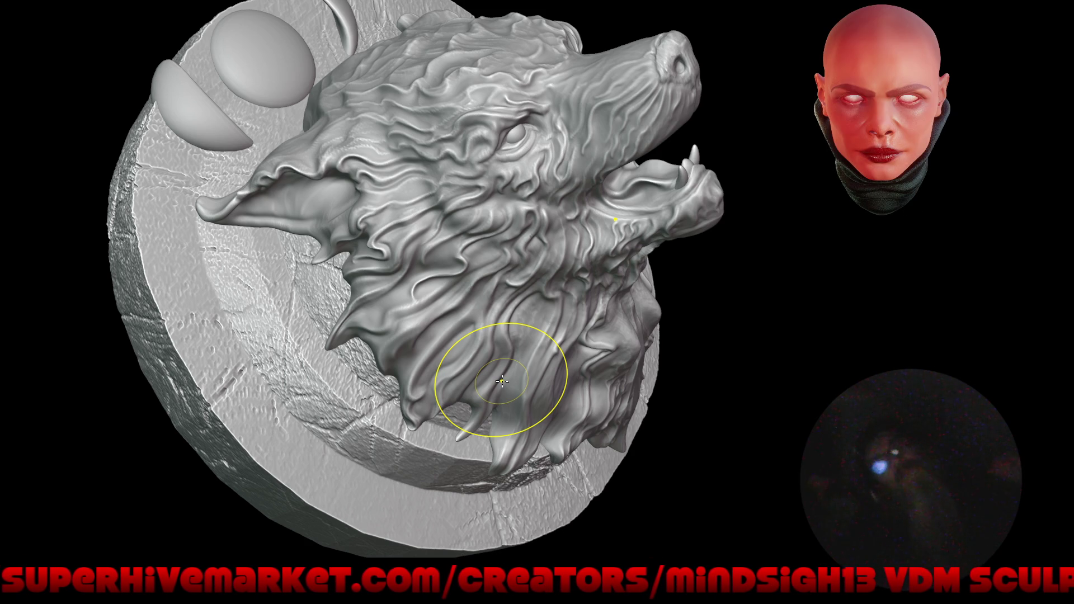
pyautogui.moveTo(498, 335)
pyautogui.mouseDown(button='middle')
pyautogui.moveTo(560, 325)
pyautogui.moveTo(555, 193)
pyautogui.moveTo(507, 241)
pyautogui.moveTo(425, 374)
pyautogui.moveTo(391, 381)
pyautogui.moveTo(490, 387)
pyautogui.moveTo(503, 369)
pyautogui.moveTo(527, 371)
pyautogui.moveTo(477, 351)
pyautogui.moveTo(492, 335)
pyautogui.mouseUp(button='middle')
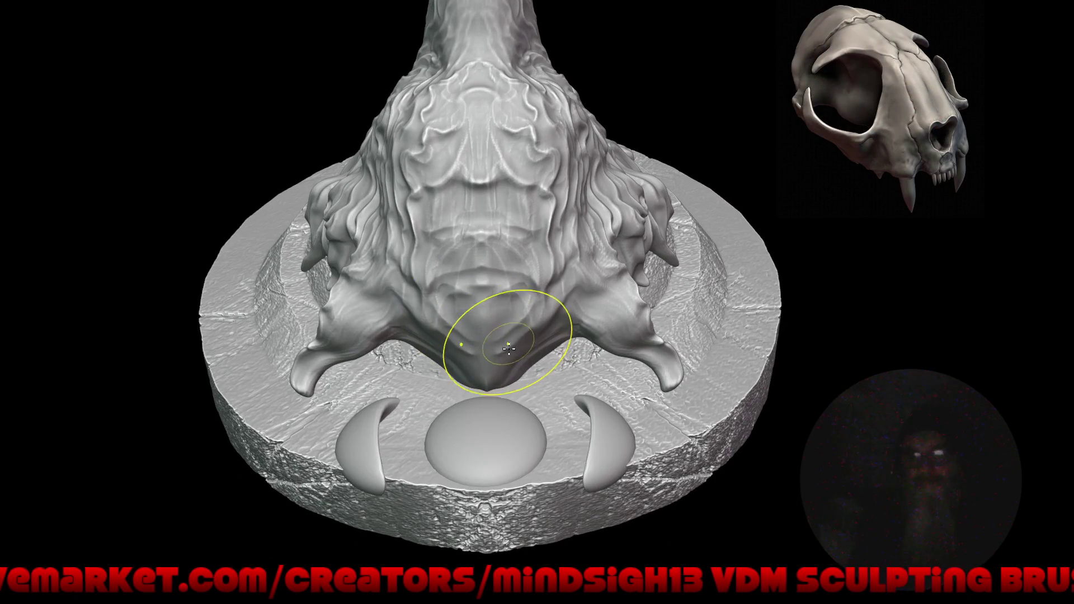
pyautogui.keyDown('ctrl'); pyautogui.moveTo(456, 264); pyautogui.dragTo(474, 373, button='middle'); pyautogui.keyUp('ctrl')
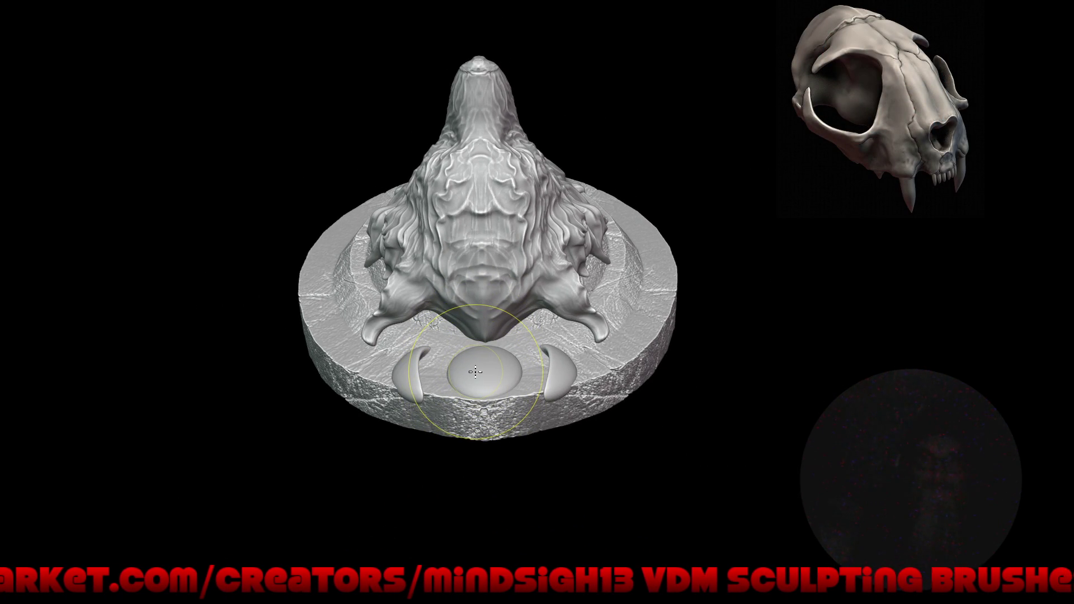
# Zoom onto the face and sculpt mirrored detail into both cheeks.
pyautogui.keyDown('ctrl'); pyautogui.moveTo(395, 228); pyautogui.dragTo(575, 189, button='middle'); pyautogui.keyUp('ctrl')
pyautogui.moveTo(609, 230)
pyautogui.keyDown('ctrl'); pyautogui.mouseDown(button='middle')
pyautogui.moveTo(559, 181)
pyautogui.moveTo(520, 179)
pyautogui.mouseUp(button='middle'); pyautogui.keyUp('ctrl')
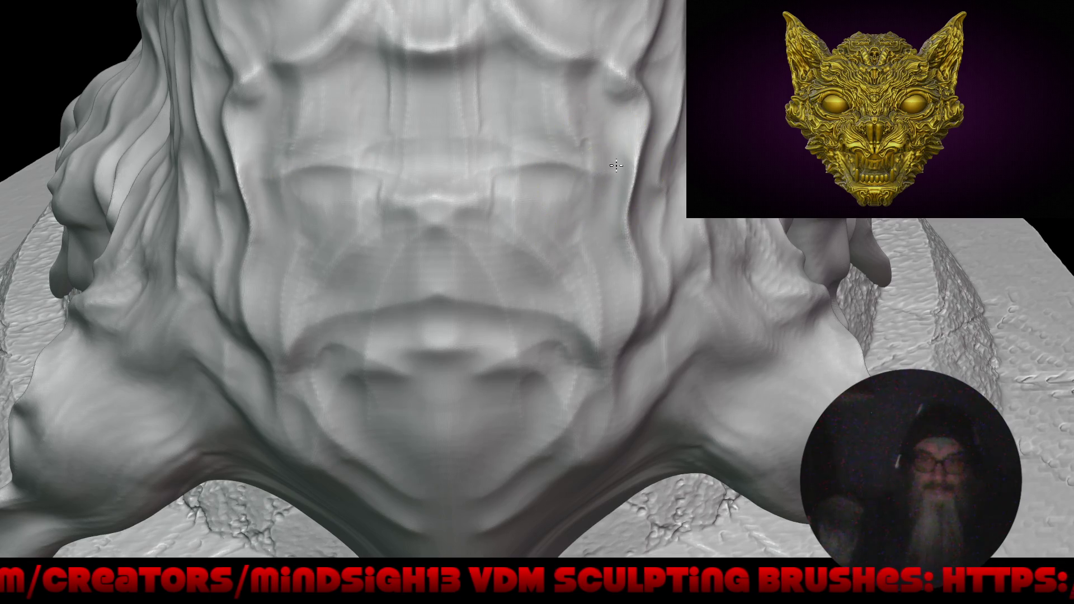
pyautogui.moveTo(563, 149)
pyautogui.mouseDown()
pyautogui.moveTo(611, 168)
pyautogui.moveTo(632, 129)
pyautogui.moveTo(606, 172)
pyautogui.moveTo(613, 186)
pyautogui.mouseUp()
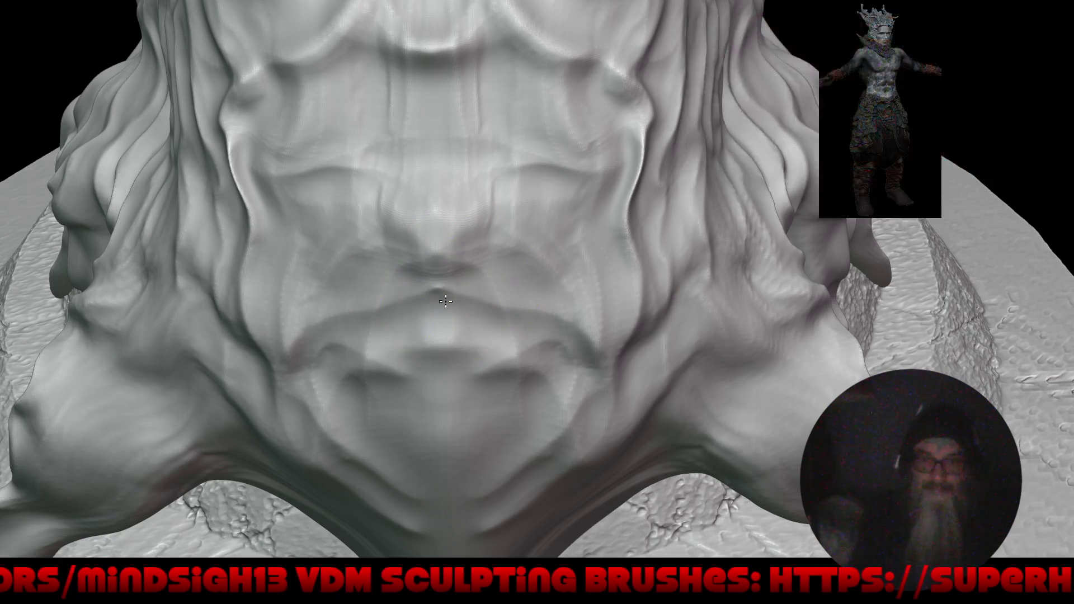
# Turn the medallion to a straight front view and carve a mirrored hollow into its surface.
pyautogui.press('f')
pyautogui.moveTo(492, 448)
pyautogui.mouseDown(button='right')
pyautogui.moveTo(512, 397)
pyautogui.moveTo(560, 363)
pyautogui.moveTo(671, 335)
pyautogui.moveTo(755, 391)
pyautogui.moveTo(686, 337)
pyautogui.moveTo(547, 262)
pyautogui.mouseUp(button='right')
pyautogui.keyDown('ctrl'); pyautogui.moveTo(493, 231); pyautogui.dragTo(551, 160, button='right'); pyautogui.keyUp('ctrl')
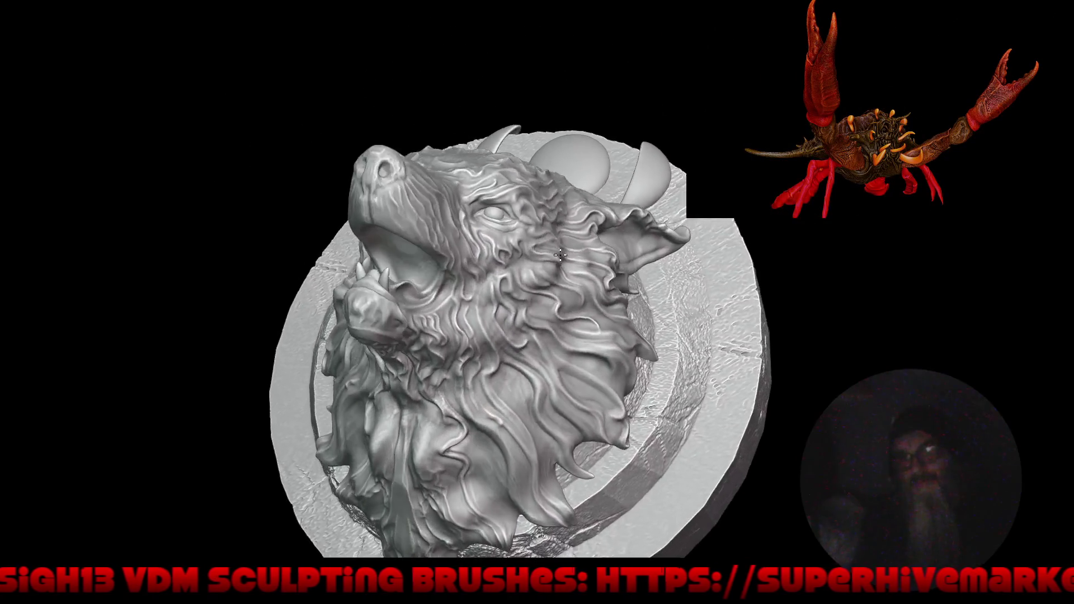
pyautogui.moveTo(560, 255)
pyautogui.mouseDown(button='right')
pyautogui.moveTo(519, 275)
pyautogui.moveTo(527, 288)
pyautogui.moveTo(521, 337)
pyautogui.moveTo(497, 322)
pyautogui.moveTo(521, 194)
pyautogui.moveTo(586, 188)
pyautogui.mouseUp(button='right')
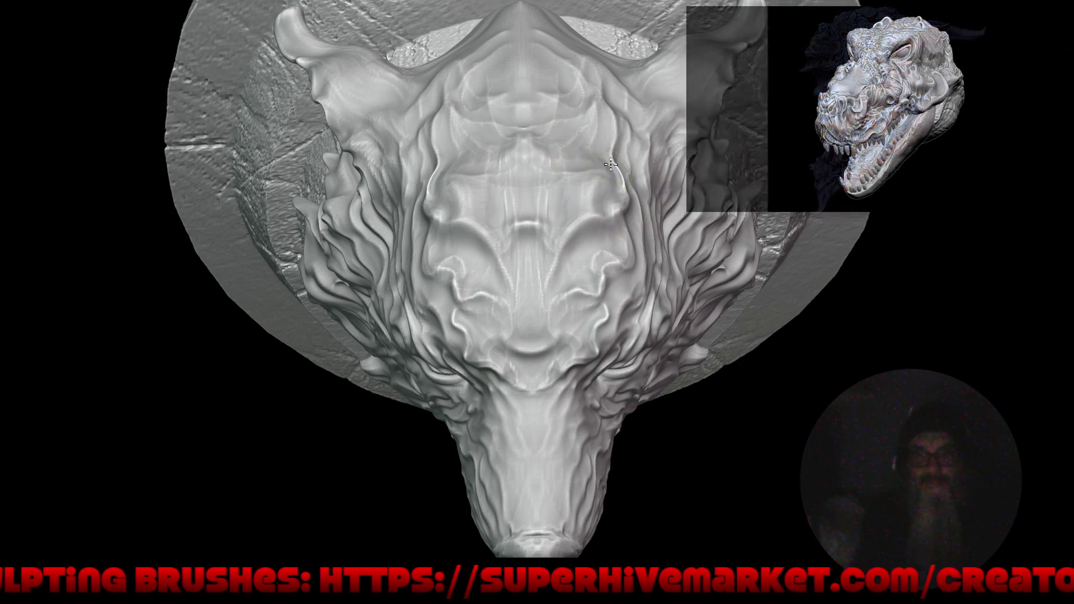
pyautogui.keyDown('ctrl'); pyautogui.moveTo(608, 239); pyautogui.dragTo(575, 189, button='right'); pyautogui.keyUp('ctrl')
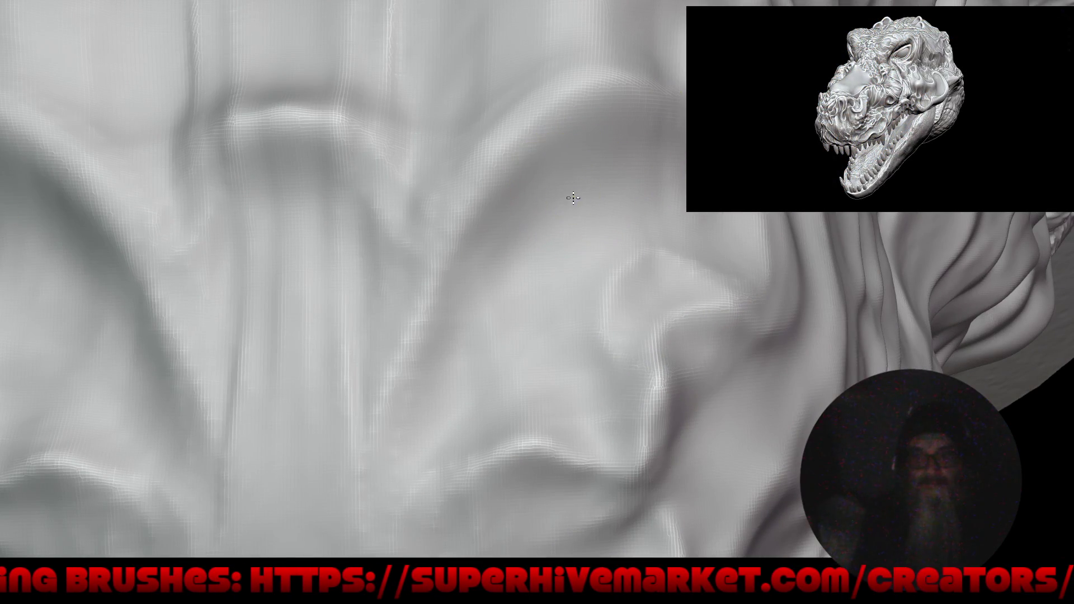
pyautogui.moveTo(573, 197); pyautogui.dragTo(585, 199)
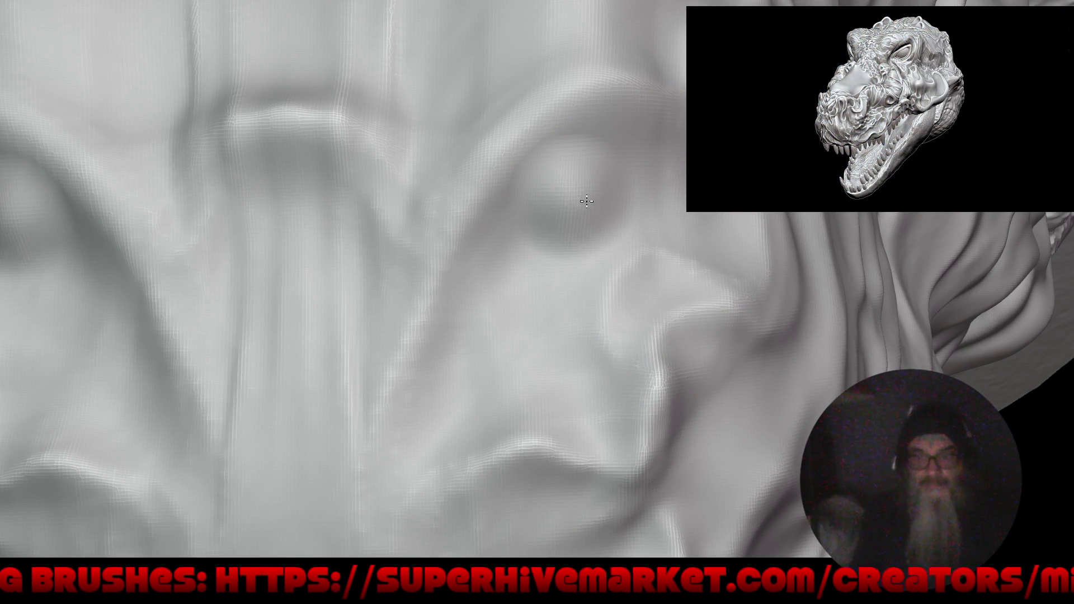
pyautogui.keyDown('ctrl'); pyautogui.moveTo(574, 222); pyautogui.dragTo(588, 172, button='right'); pyautogui.keyUp('ctrl')
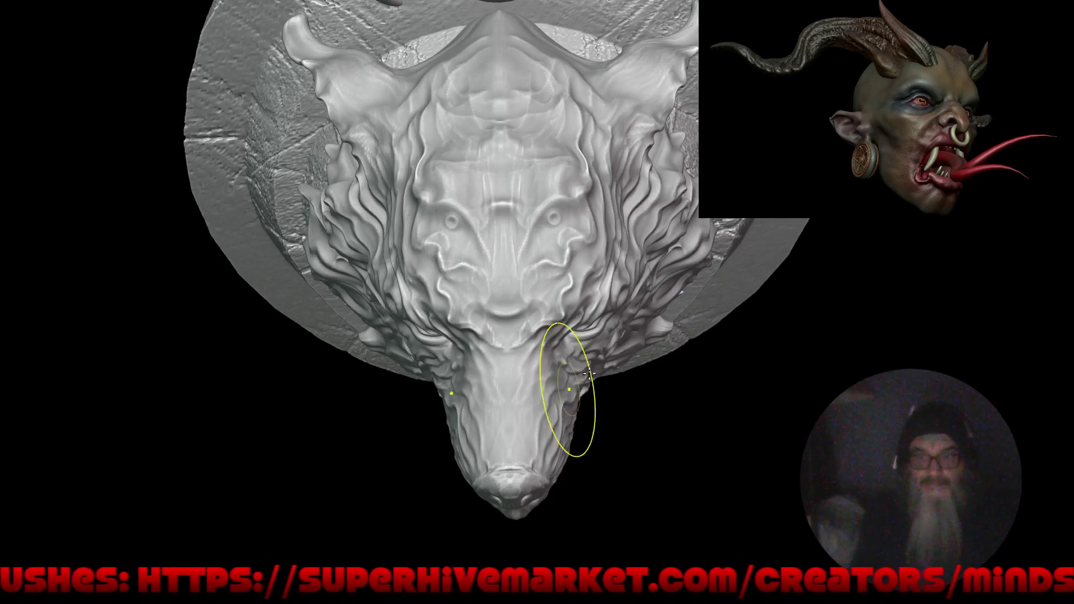
pyautogui.moveTo(441, 353)
pyautogui.mouseDown(button='right')
pyautogui.moveTo(570, 345)
pyautogui.moveTo(569, 329)
pyautogui.moveTo(542, 328)
pyautogui.mouseUp(button='right')
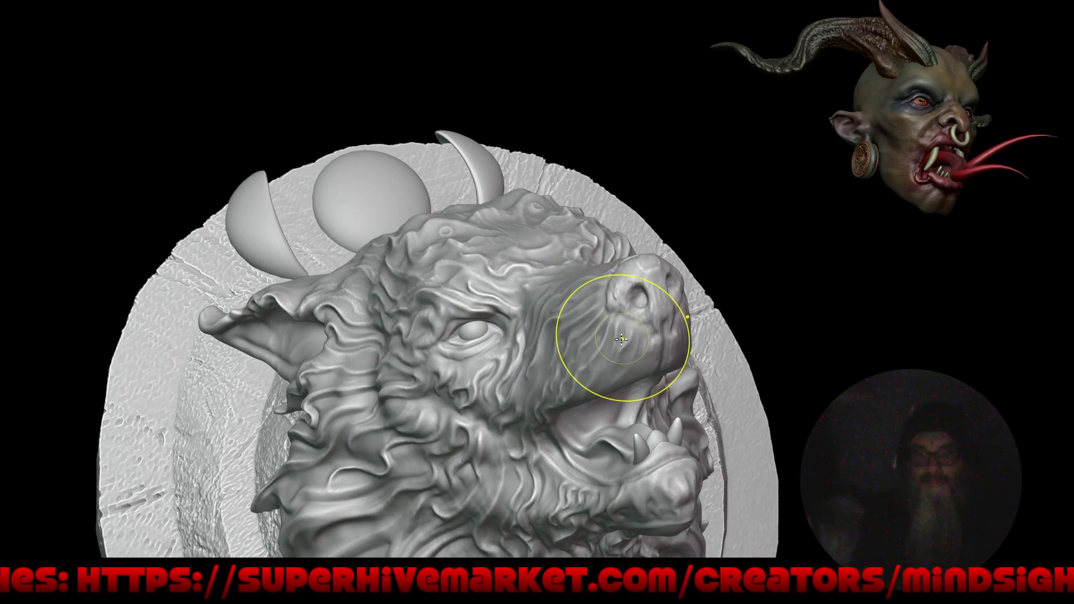
pyautogui.moveTo(543, 246); pyautogui.dragTo(648, 375, button='right')
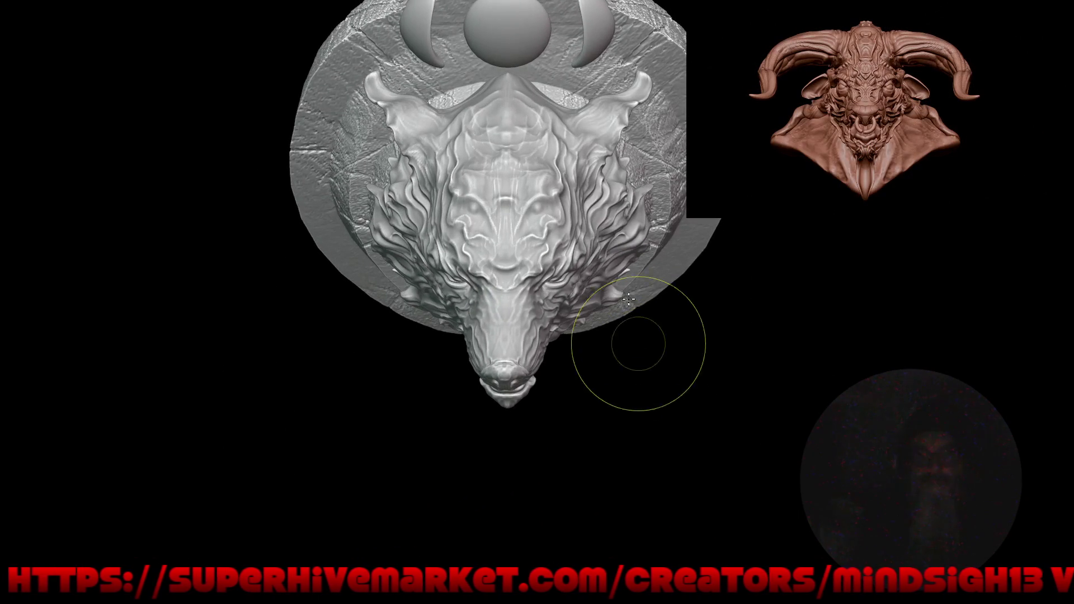
pyautogui.moveTo(503, 268)
pyautogui.keyDown('ctrl'); pyautogui.mouseDown(button='right')
pyautogui.moveTo(527, 211)
pyautogui.moveTo(556, 181)
pyautogui.mouseUp(button='right'); pyautogui.keyUp('ctrl')
# Select Draw Sharp with a smaller radius and lower its stroke spacing from 5% to 1%.
pyautogui.press('q')
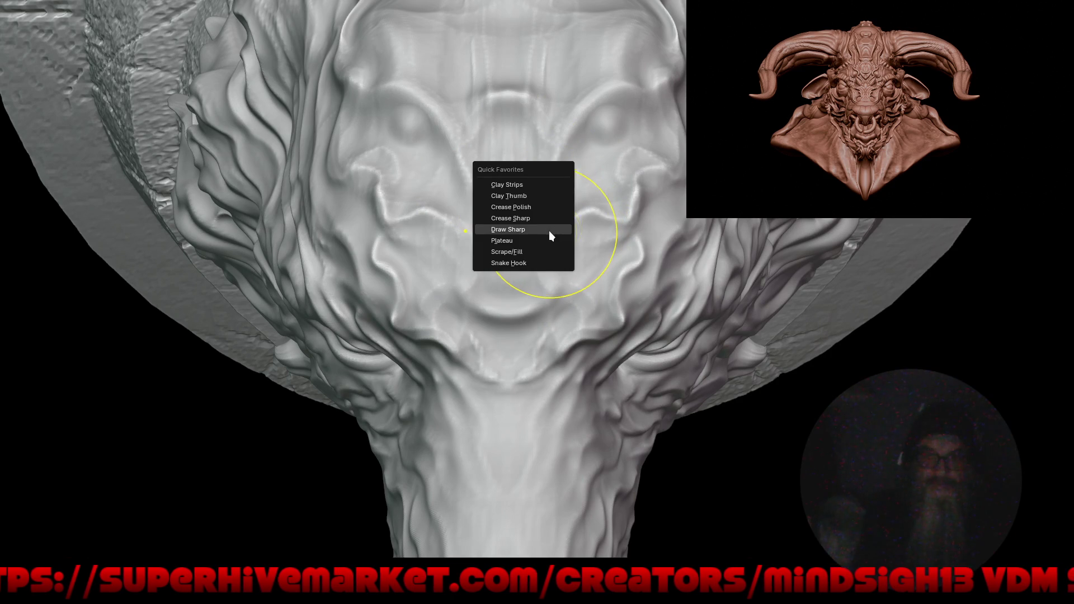
pyautogui.click(548, 230)
pyautogui.press('f')
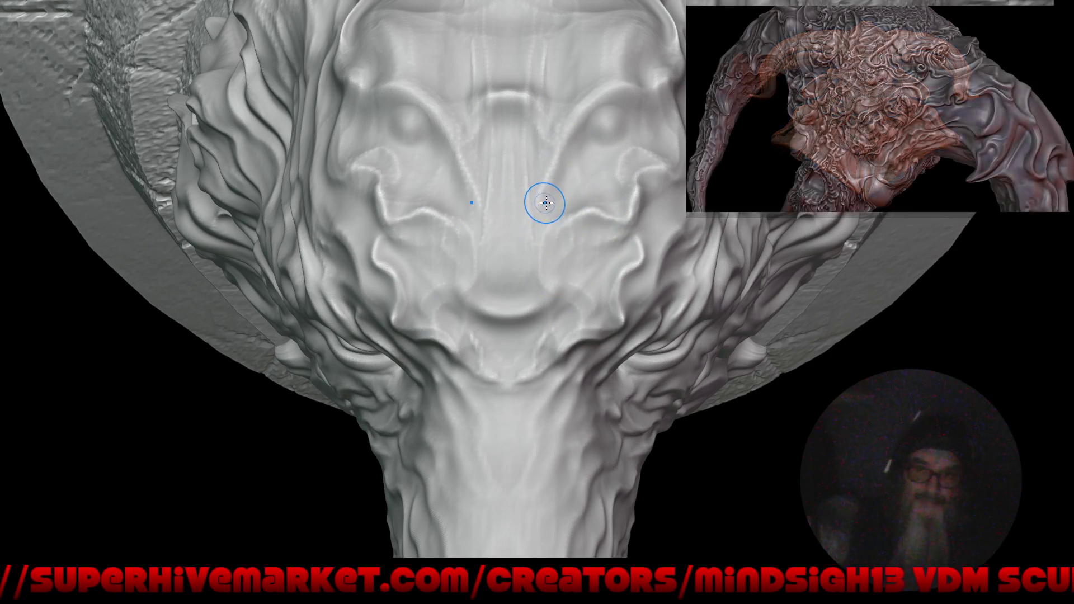
pyautogui.click(597, 201)
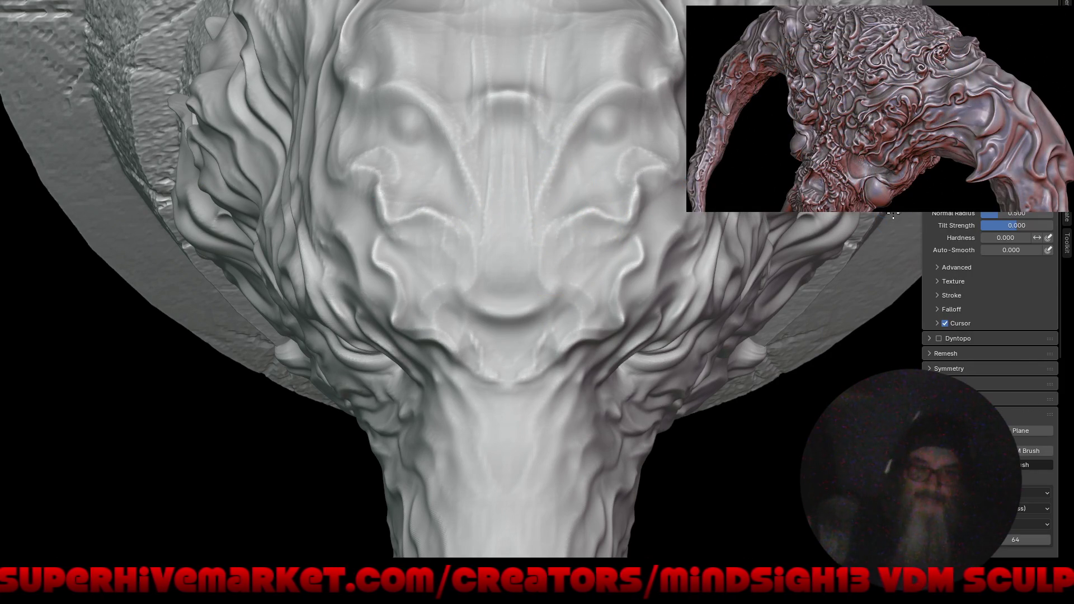
pyautogui.click(951, 295)
pyautogui.moveTo(998, 331); pyautogui.dragTo(973, 331)
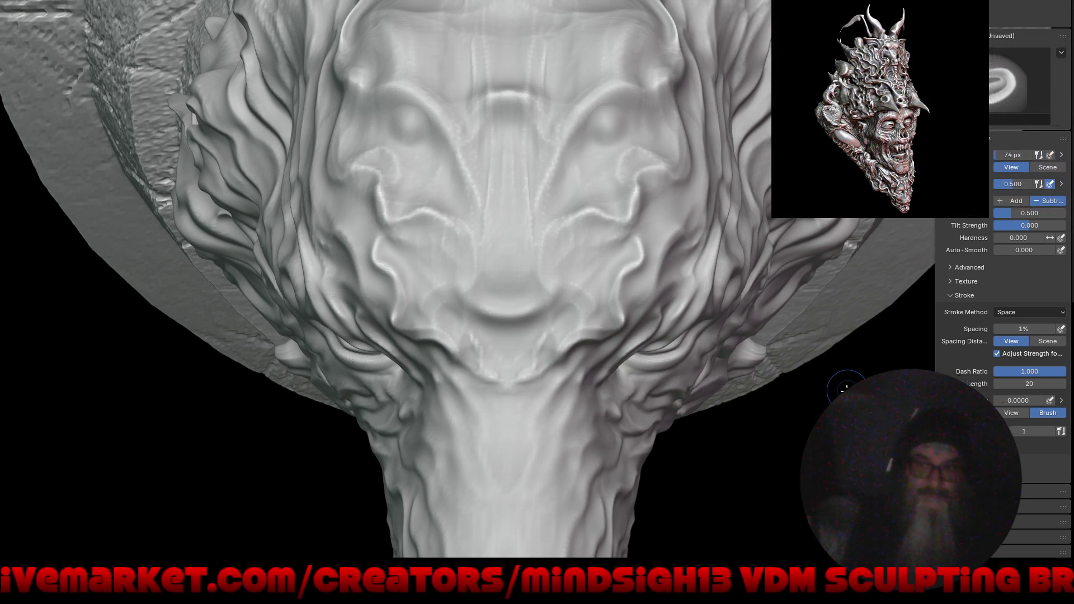
pyautogui.press('n')
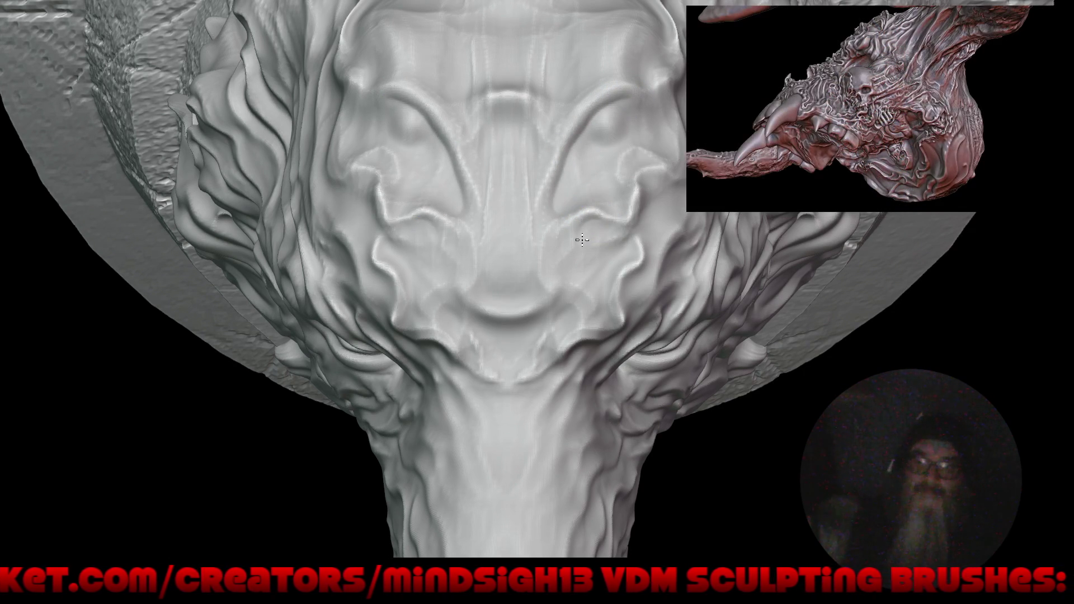
# Draw a fine mirrored line into the surface, then zoom in on the medallion's face.
pyautogui.moveTo(553, 316); pyautogui.dragTo(538, 320)
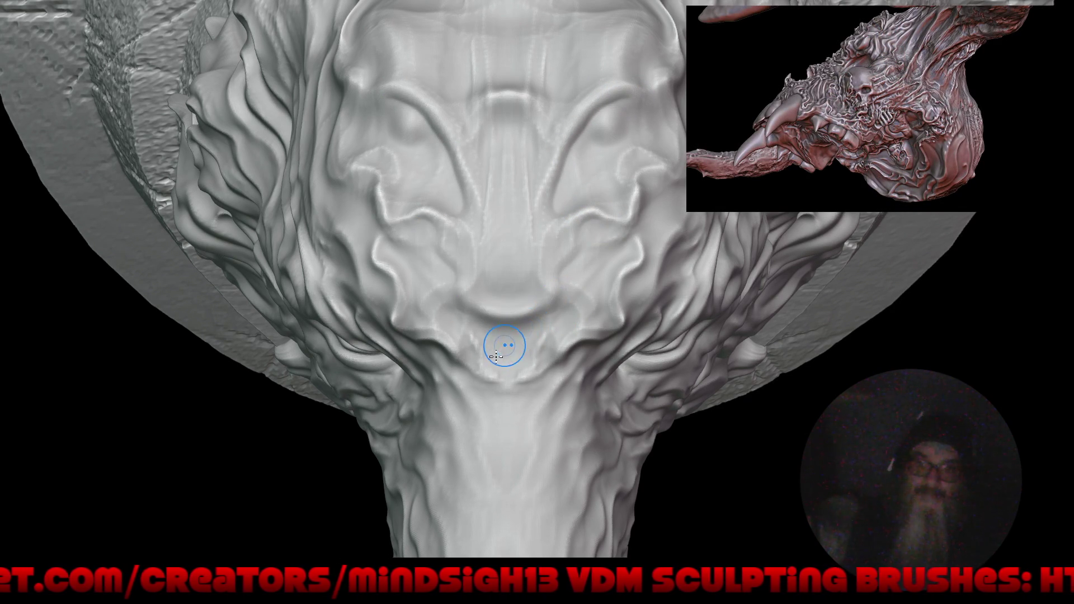
pyautogui.press('f')
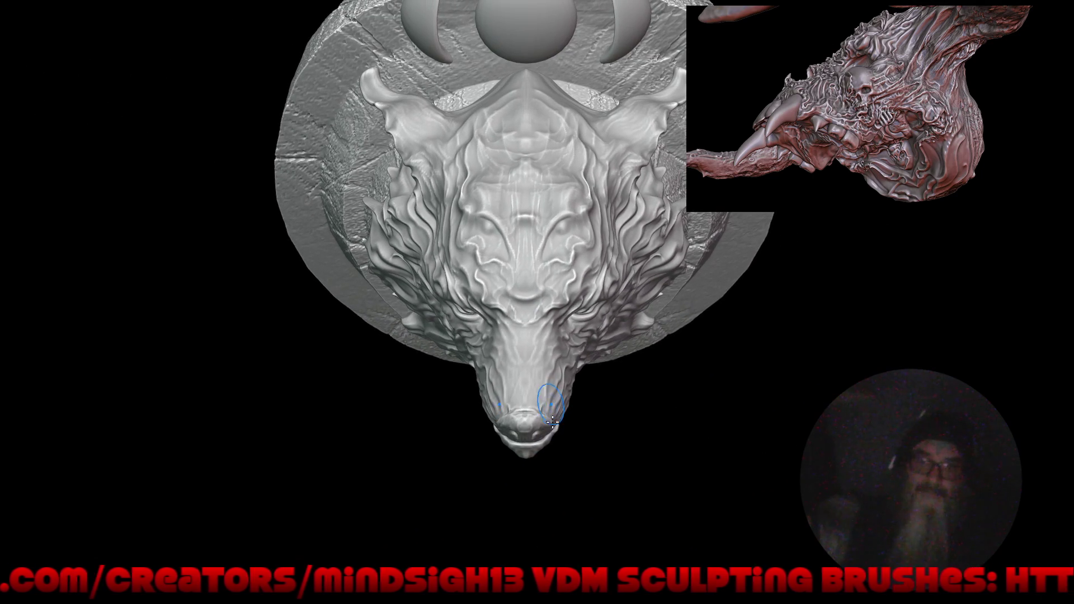
pyautogui.moveTo(522, 238)
pyautogui.keyDown('ctrl'); pyautogui.mouseDown(button='right')
pyautogui.moveTo(539, 206)
pyautogui.moveTo(515, 161)
pyautogui.mouseUp(button='right'); pyautogui.keyUp('ctrl')
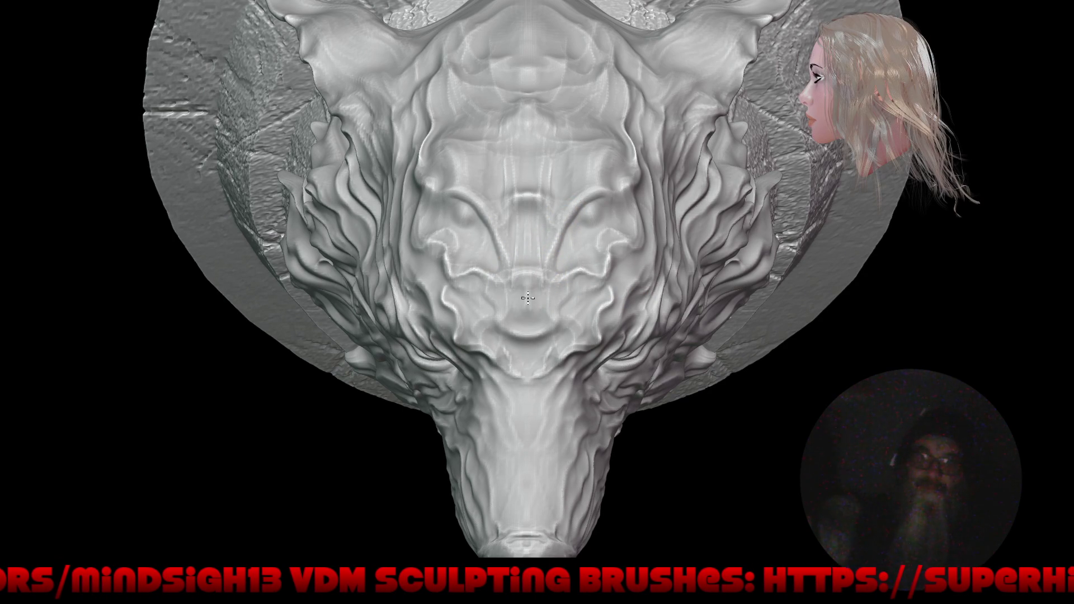
# Stamp detail into the wolf's face, then orbit to an upright front view of the torso.
pyautogui.moveTo(520, 309); pyautogui.dragTo(535, 313)
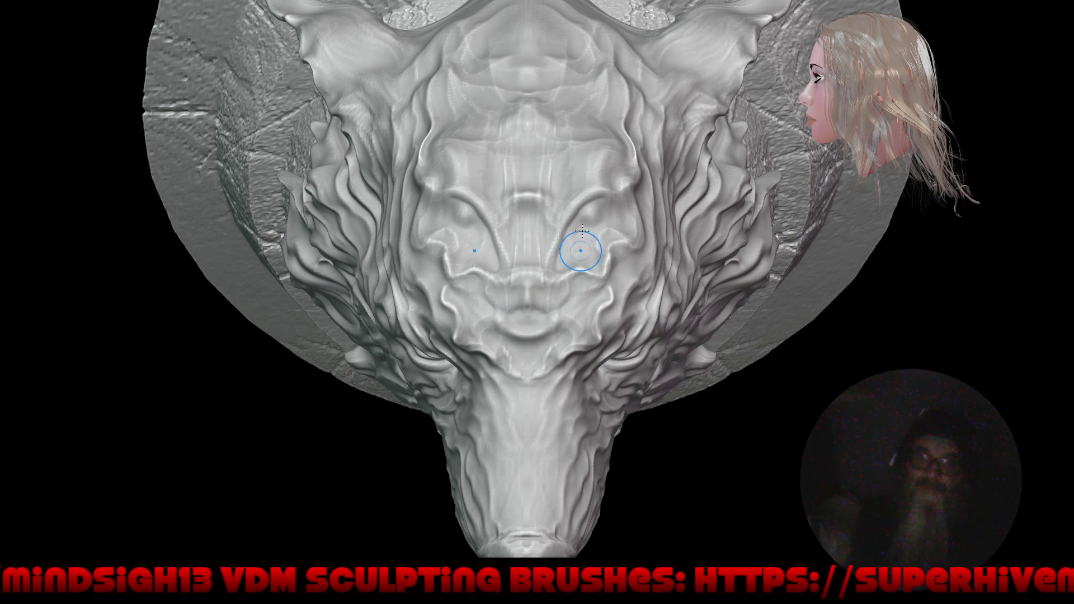
pyautogui.scroll(-10, 581, 231)
pyautogui.moveTo(472, 360)
pyautogui.mouseDown()
pyautogui.moveTo(431, 383)
pyautogui.moveTo(182, 319)
pyautogui.mouseUp()
pyautogui.moveTo(182, 319); pyautogui.dragTo(182, 319, button='middle')
pyautogui.moveTo(543, 362); pyautogui.dragTo(535, 393, button='middle')
pyautogui.moveTo(489, 249)
pyautogui.mouseDown(button='middle')
pyautogui.moveTo(525, 250)
pyautogui.moveTo(527, 237)
pyautogui.mouseUp(button='middle')
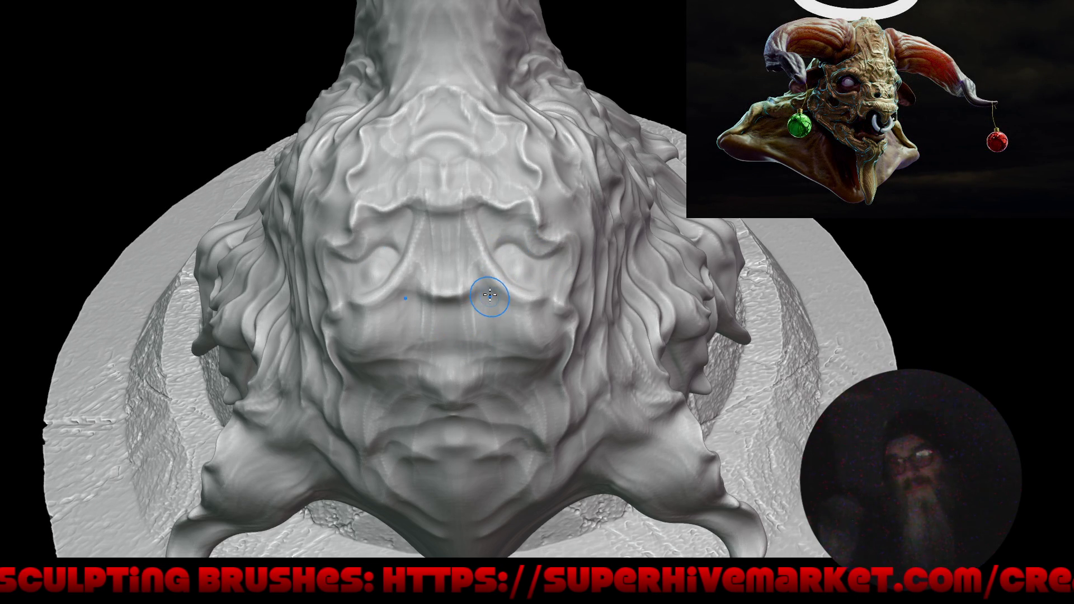
pyautogui.scroll(-5, 462, 312)
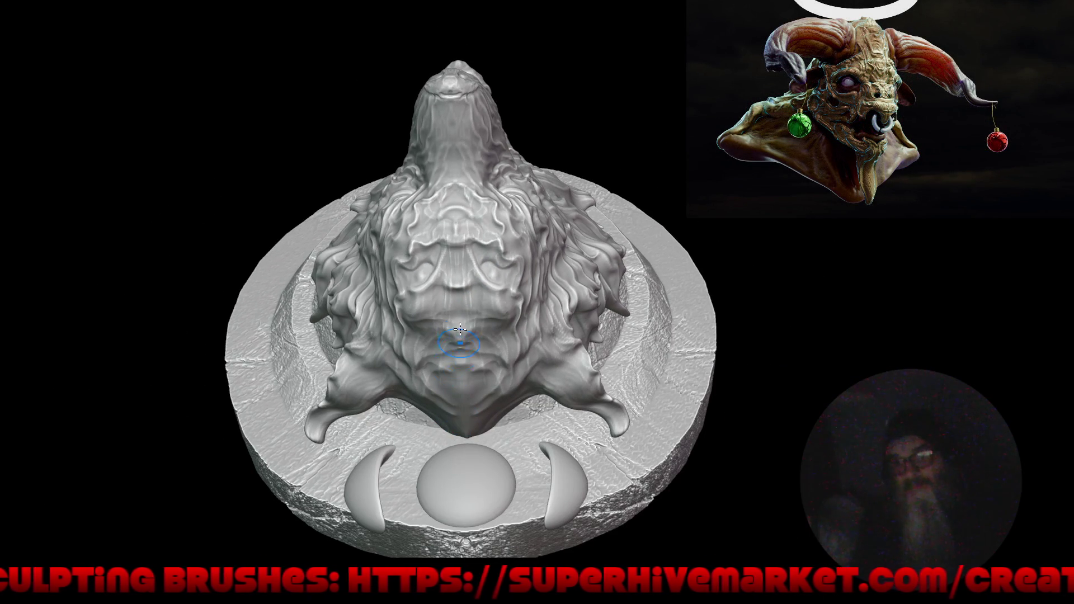
pyautogui.scroll(5, 474, 284)
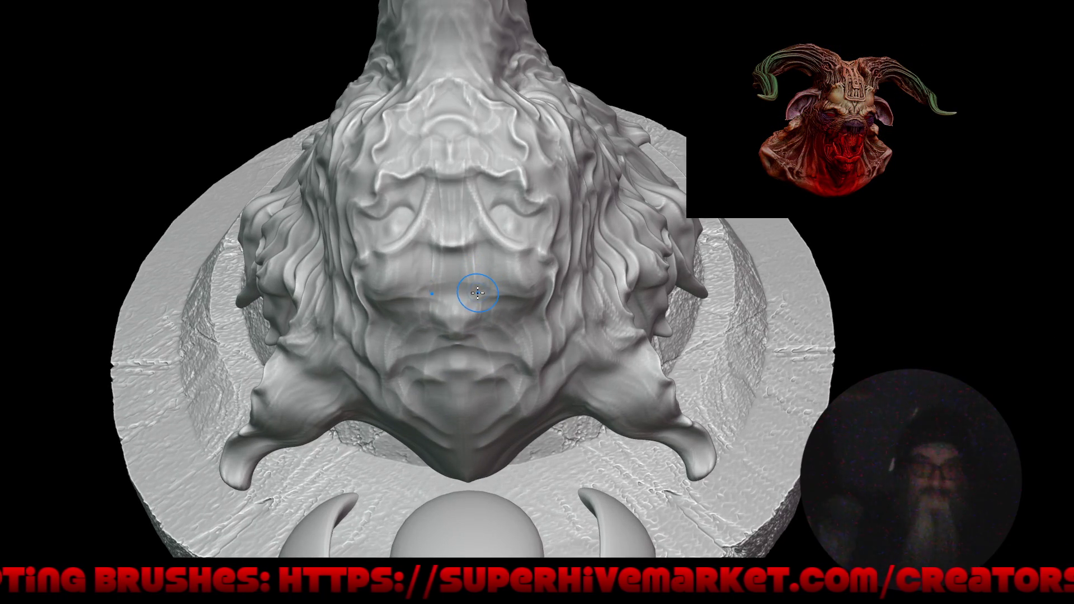
# Switch to Clay Strips and build crosshatched clay down the model's centre.
pyautogui.press('q')
pyautogui.click(481, 248)
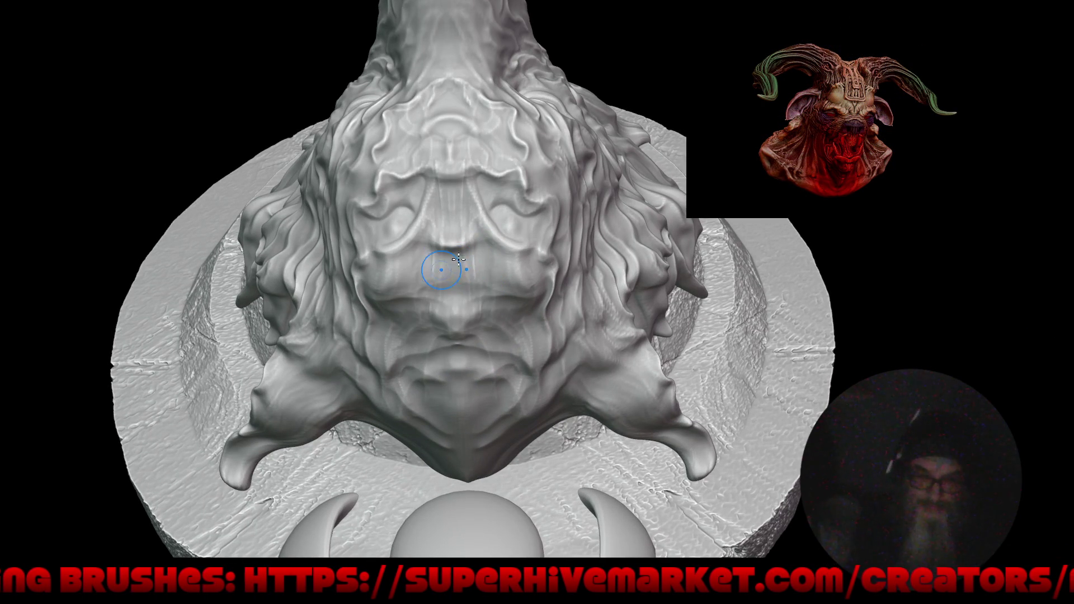
pyautogui.moveTo(447, 271); pyautogui.dragTo(454, 292)
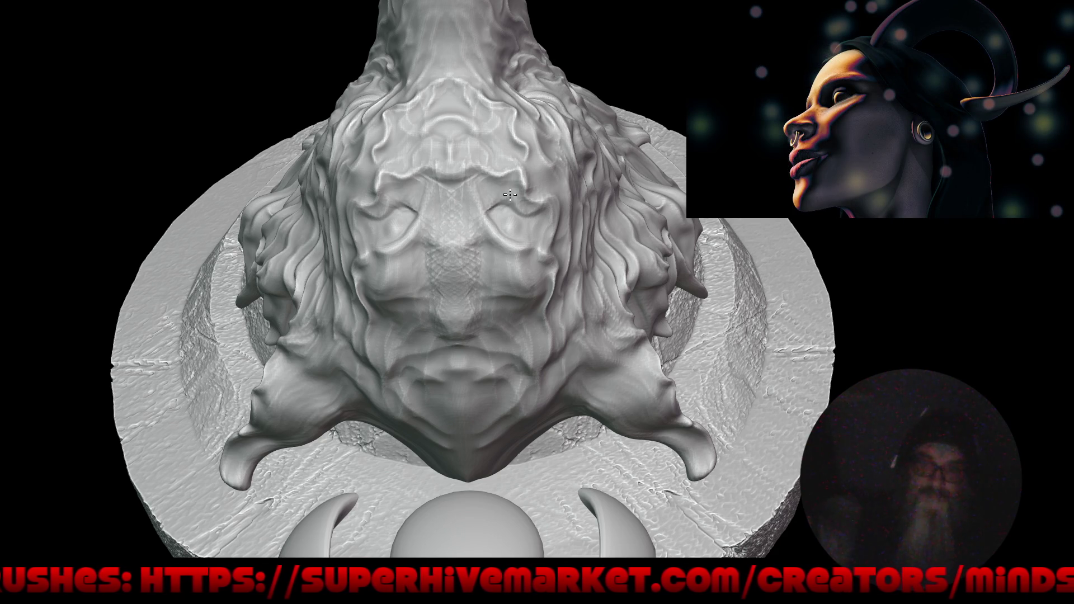
pyautogui.moveTo(447, 192); pyautogui.dragTo(457, 202)
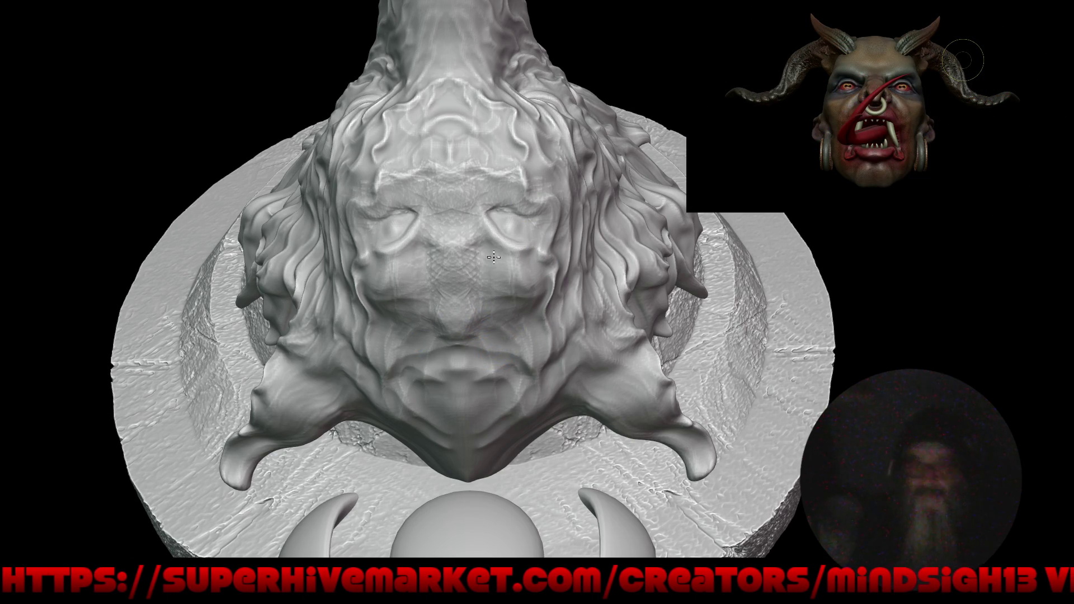
pyautogui.moveTo(538, 289)
pyautogui.mouseDown(button='right')
pyautogui.moveTo(590, 367)
pyautogui.moveTo(680, 307)
pyautogui.moveTo(643, 376)
pyautogui.moveTo(562, 387)
pyautogui.moveTo(492, 247)
pyautogui.moveTo(413, 210)
pyautogui.moveTo(426, 283)
pyautogui.moveTo(490, 280)
pyautogui.moveTo(469, 271)
pyautogui.moveTo(445, 291)
pyautogui.moveTo(457, 340)
pyautogui.mouseUp(button='right')
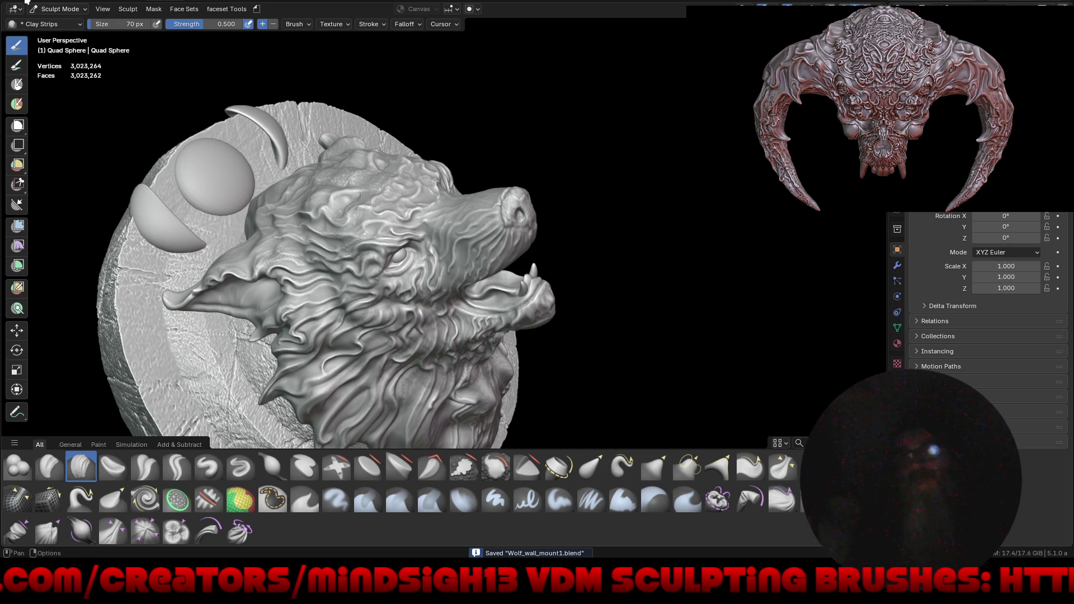
# Check the recent .blend files list, then launch the Open file browser on the Documents folder.
pyautogui.click(27, 3)
pyautogui.moveTo(39, 30)
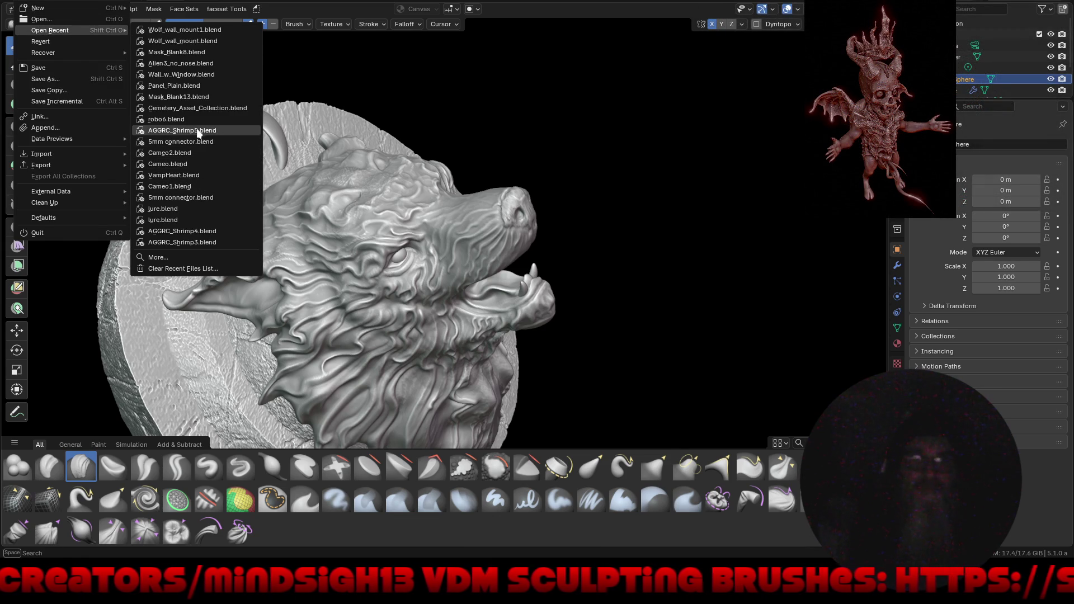
pyautogui.moveTo(196, 118)
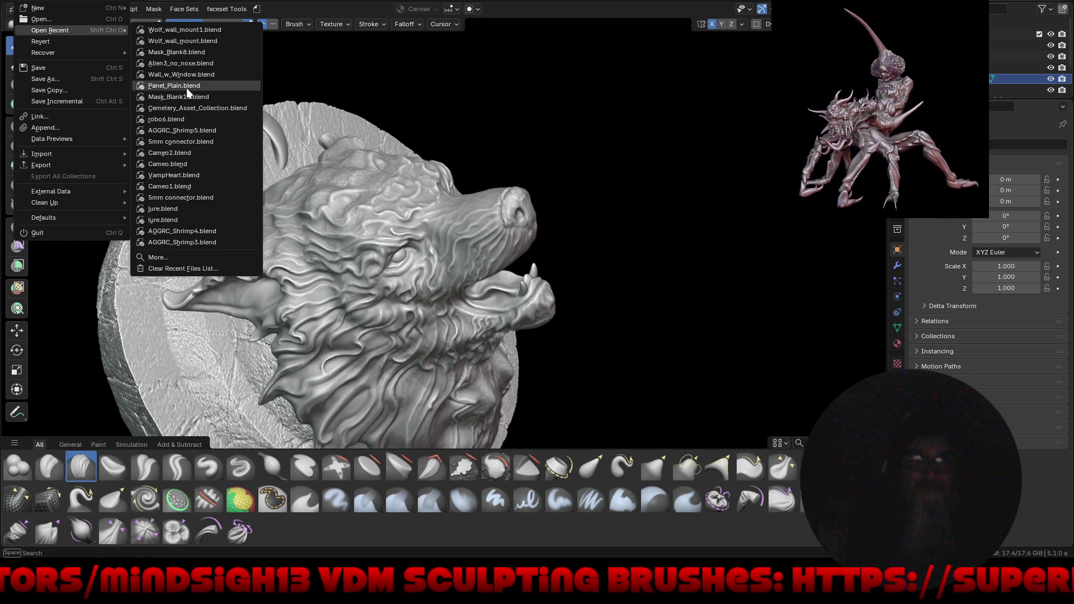
pyautogui.moveTo(190, 72)
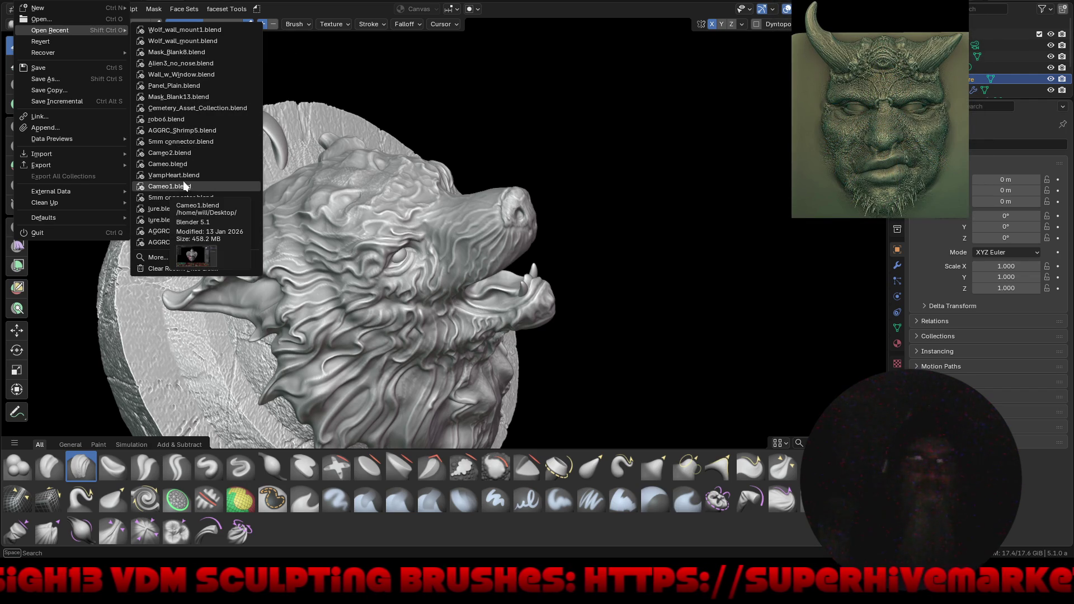
pyautogui.click(67, 18)
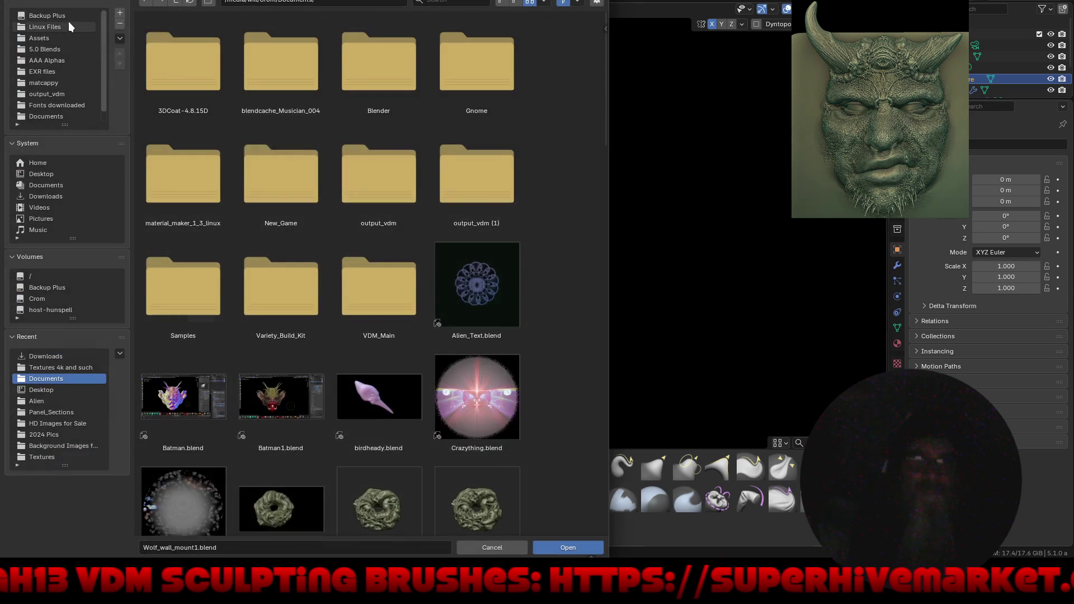
# Browse the Desktop, Documents and Crom folders in the Open dialog looking for the sculpt.
pyautogui.click(61, 173)
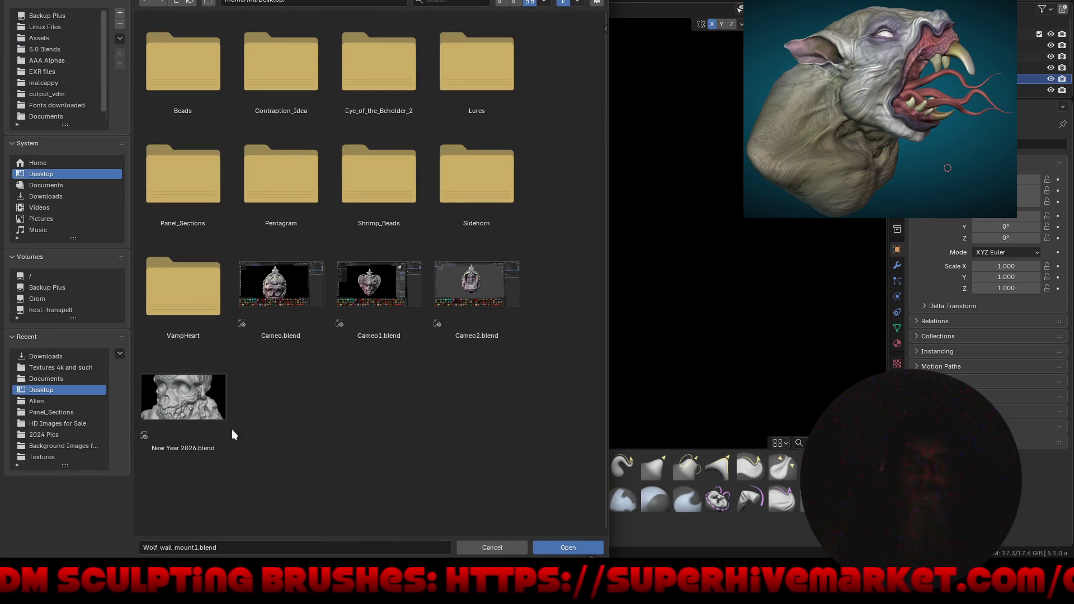
pyautogui.click(176, 388)
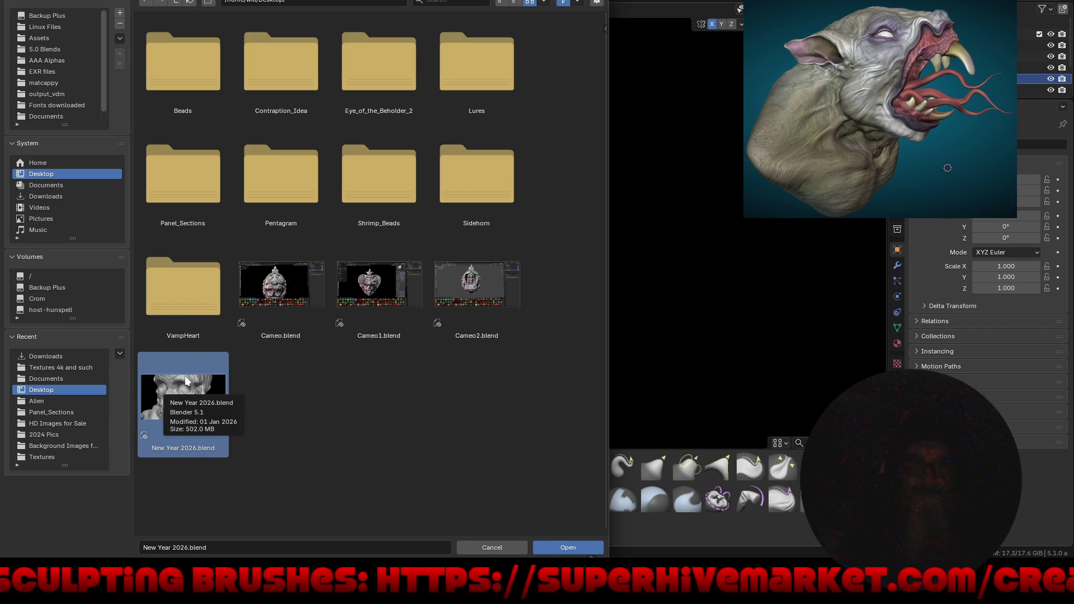
pyautogui.click(74, 185)
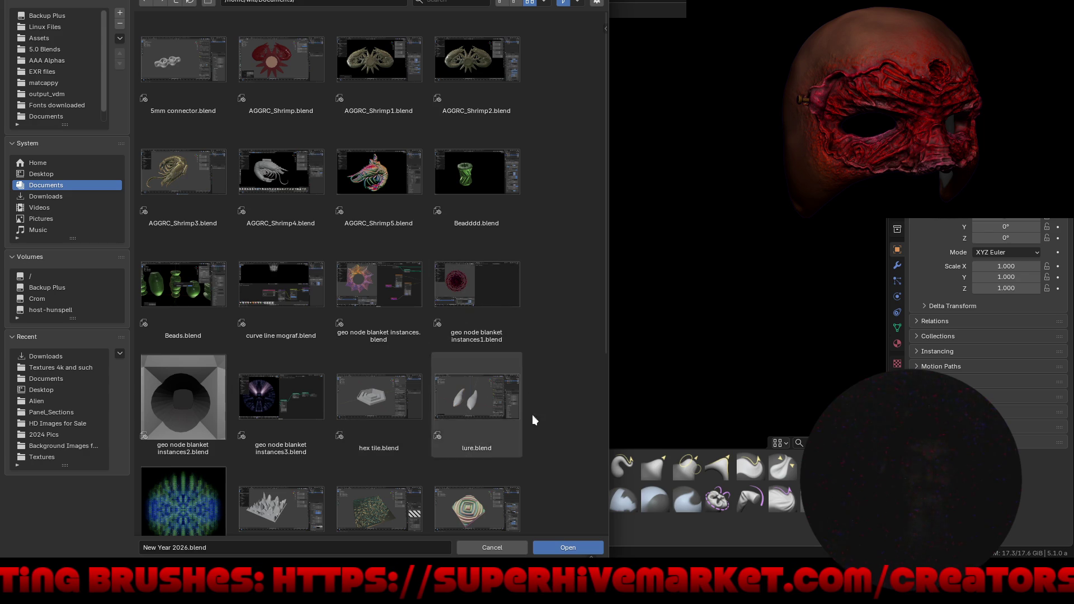
pyautogui.scroll(-5, 535, 420)
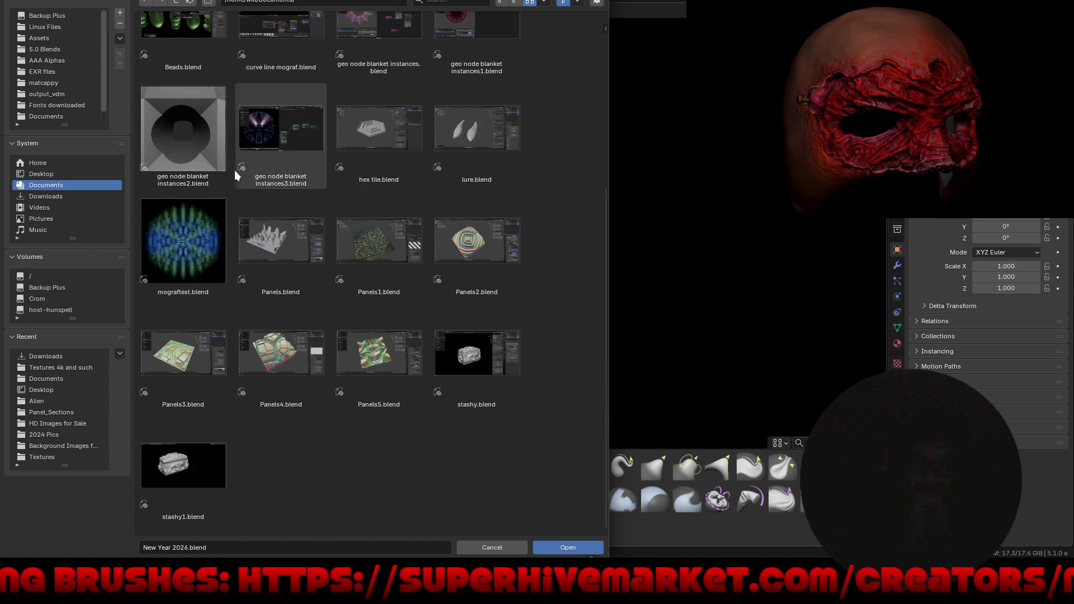
pyautogui.click(57, 300)
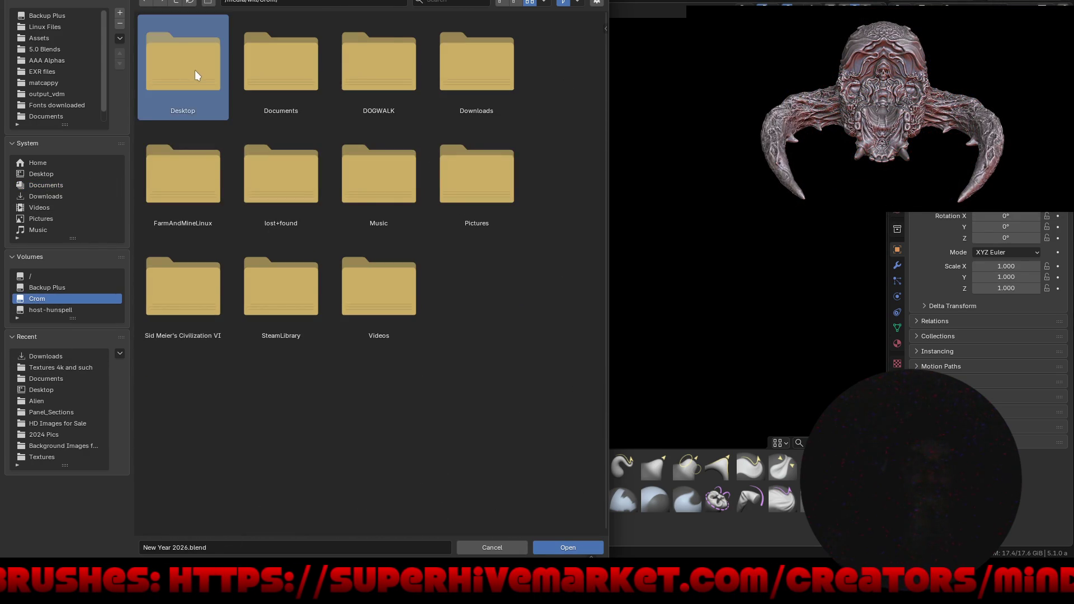
pyautogui.doubleClick(195, 69)
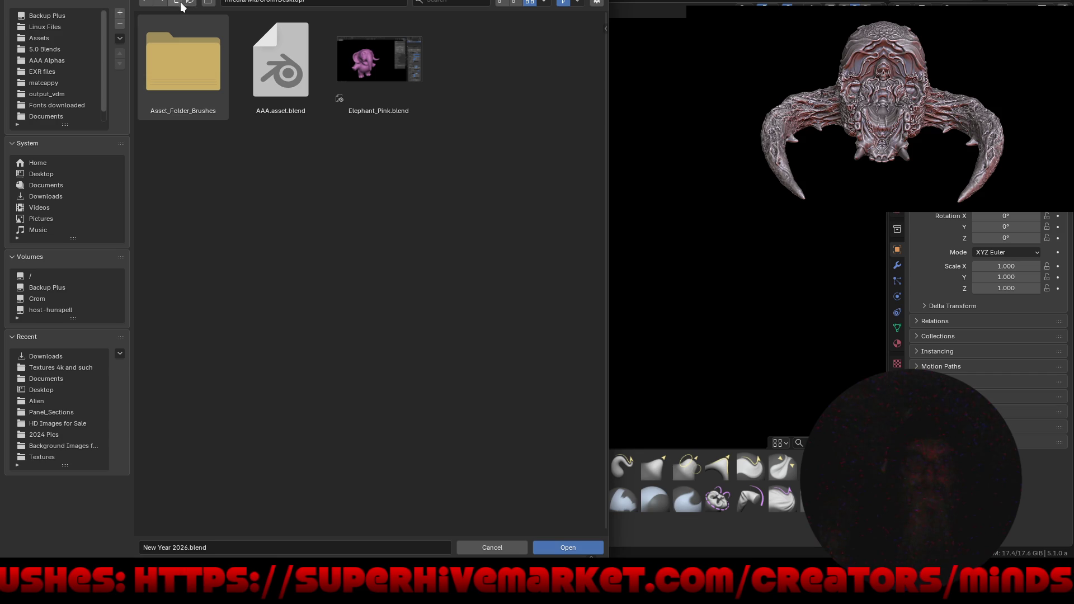
pyautogui.click(181, 3)
pyautogui.doubleClick(279, 64)
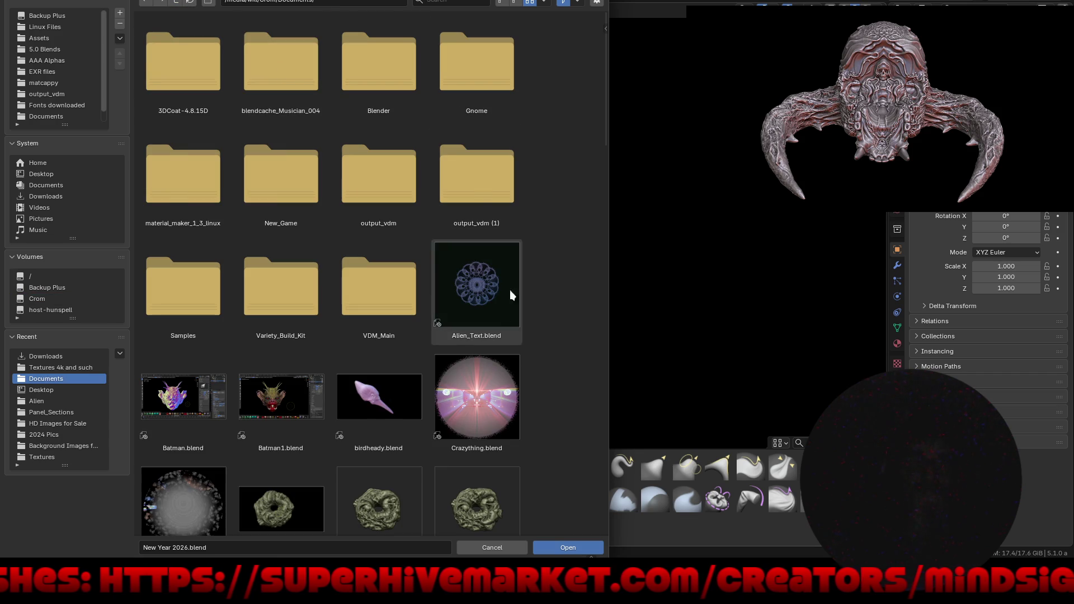
pyautogui.moveTo(554, 484)
pyautogui.mouseDown(button='middle')
pyautogui.moveTo(558, 398)
pyautogui.moveTo(543, 294)
pyautogui.moveTo(560, 183)
pyautogui.mouseUp(button='middle')
pyautogui.scroll(-5, 532, 205)
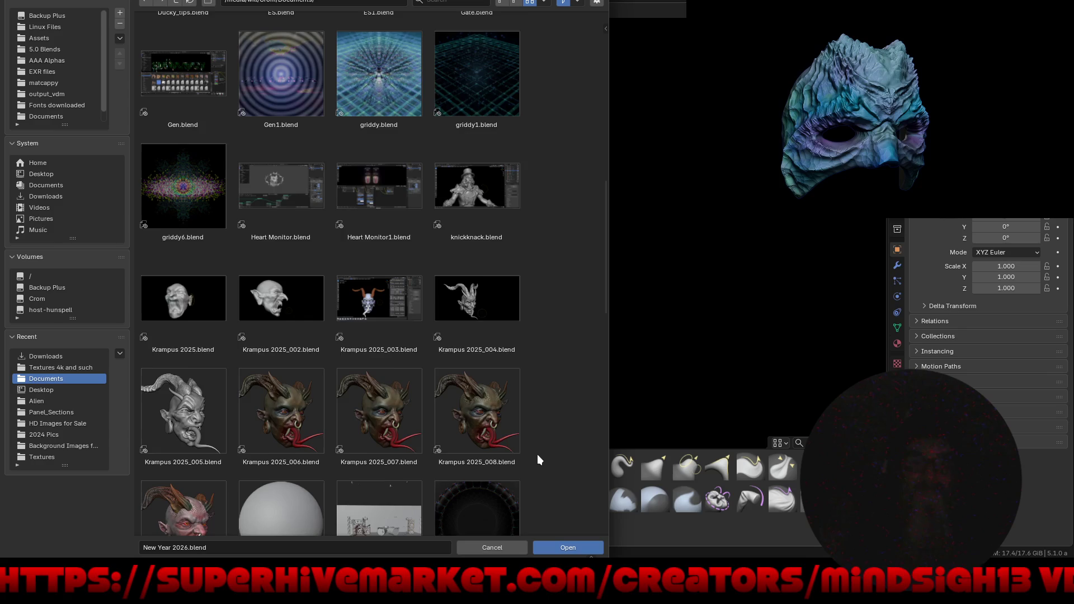
pyautogui.scroll(-6, 539, 459)
pyautogui.scroll(-7, 556, 454)
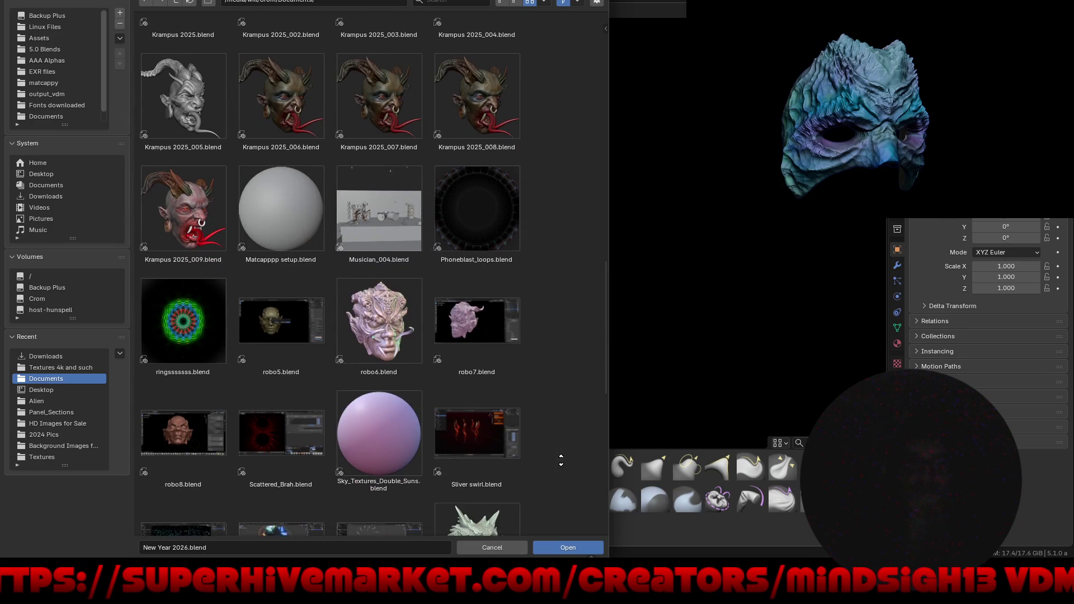
pyautogui.scroll(-3, 570, 442)
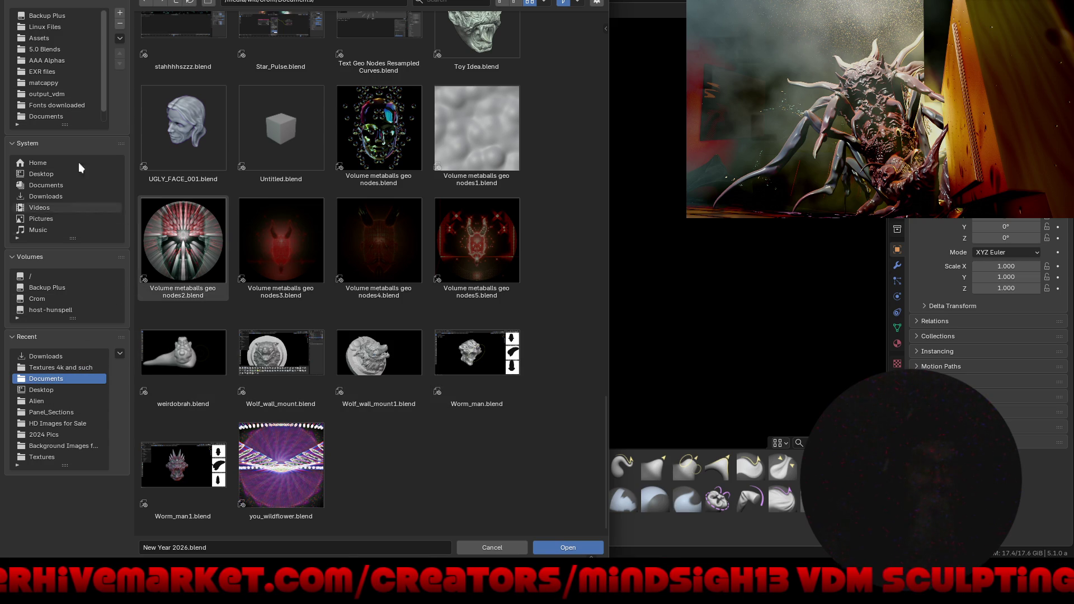
# Go to the 5.0 Blends folder, scroll to the sidehorn_dude files and open sidehorn_dude4.blend.
pyautogui.click(44, 49)
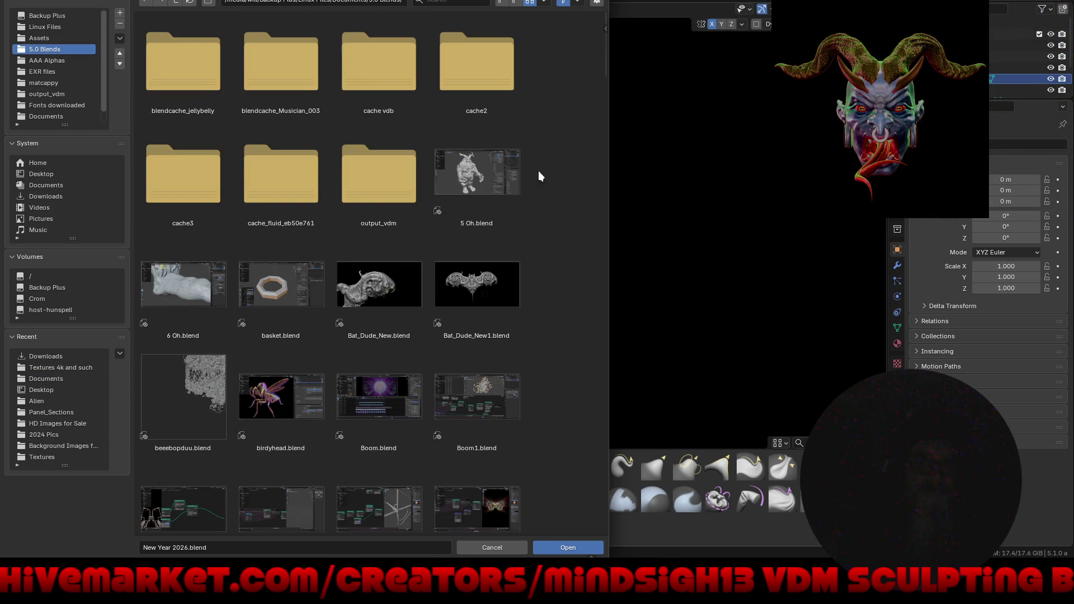
pyautogui.moveTo(540, 479)
pyautogui.mouseDown(button='middle')
pyautogui.moveTo(568, 356)
pyautogui.moveTo(575, 211)
pyautogui.moveTo(571, 391)
pyautogui.moveTo(567, 263)
pyautogui.moveTo(553, 418)
pyautogui.moveTo(559, 52)
pyautogui.moveTo(540, 405)
pyautogui.mouseUp(button='middle')
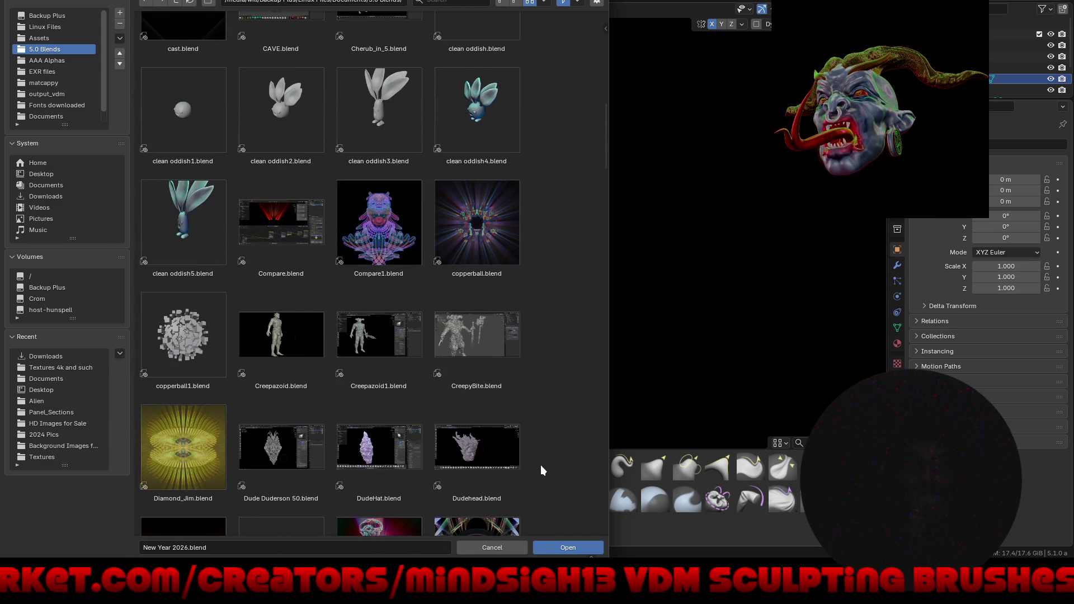
pyautogui.moveTo(549, 495); pyautogui.dragTo(564, 93, button='middle')
pyautogui.scroll(-5, 542, 392)
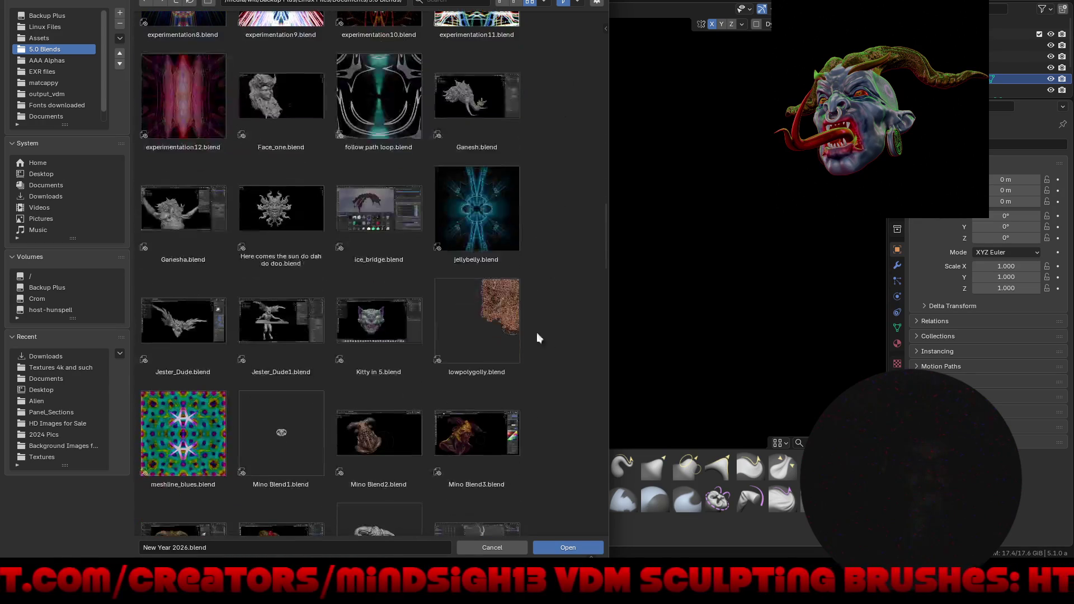
pyautogui.moveTo(546, 464); pyautogui.dragTo(558, 85, button='middle')
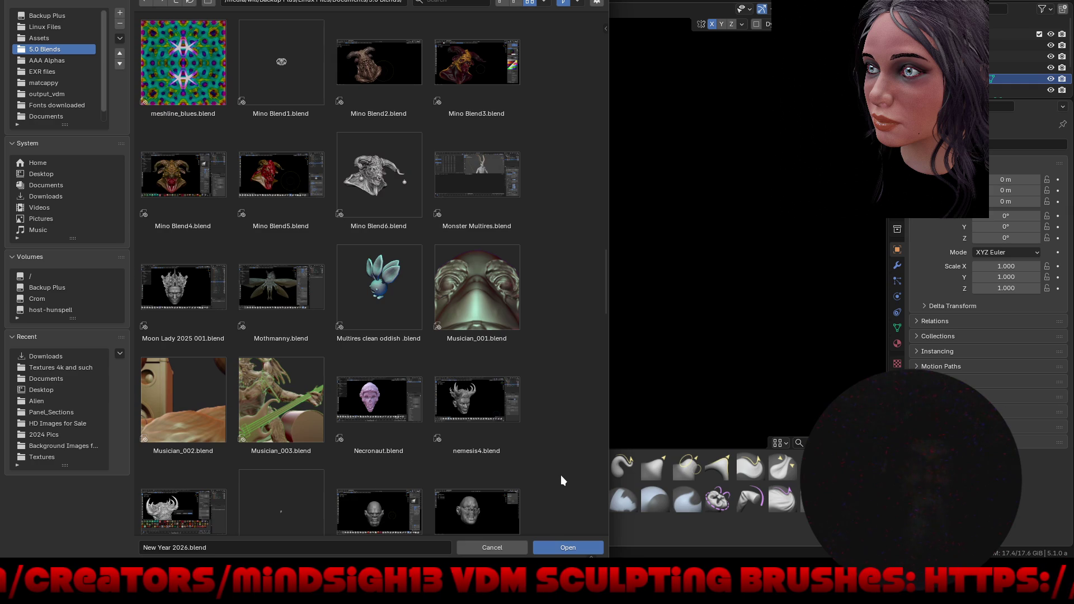
pyautogui.moveTo(561, 479)
pyautogui.mouseDown(button='middle')
pyautogui.moveTo(579, 138)
pyautogui.moveTo(557, 374)
pyautogui.mouseUp(button='middle')
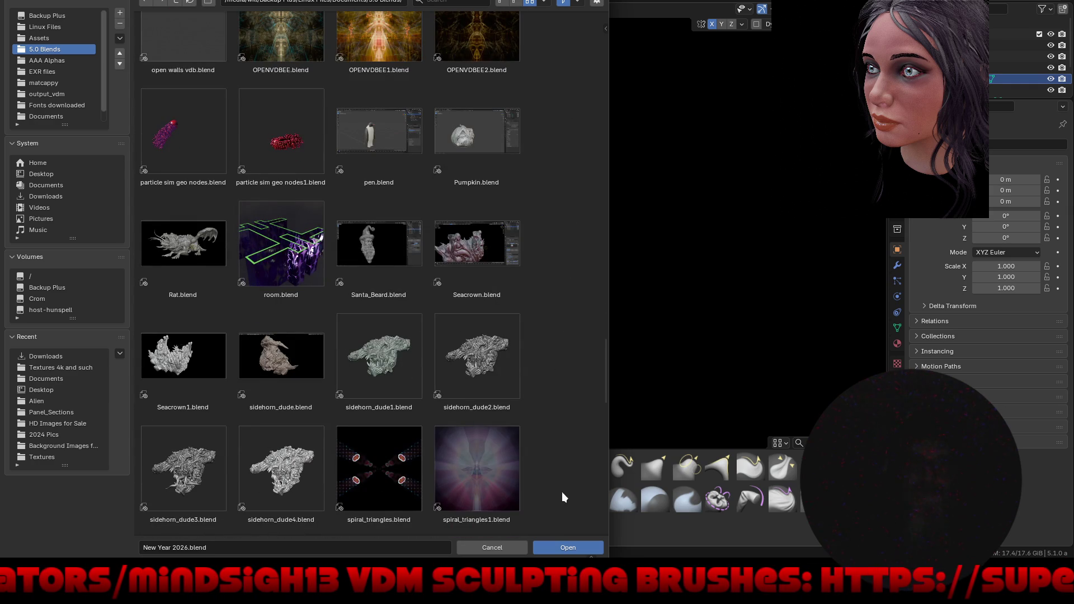
pyautogui.moveTo(563, 496); pyautogui.dragTo(569, 314, button='middle')
pyautogui.doubleClick(289, 295)
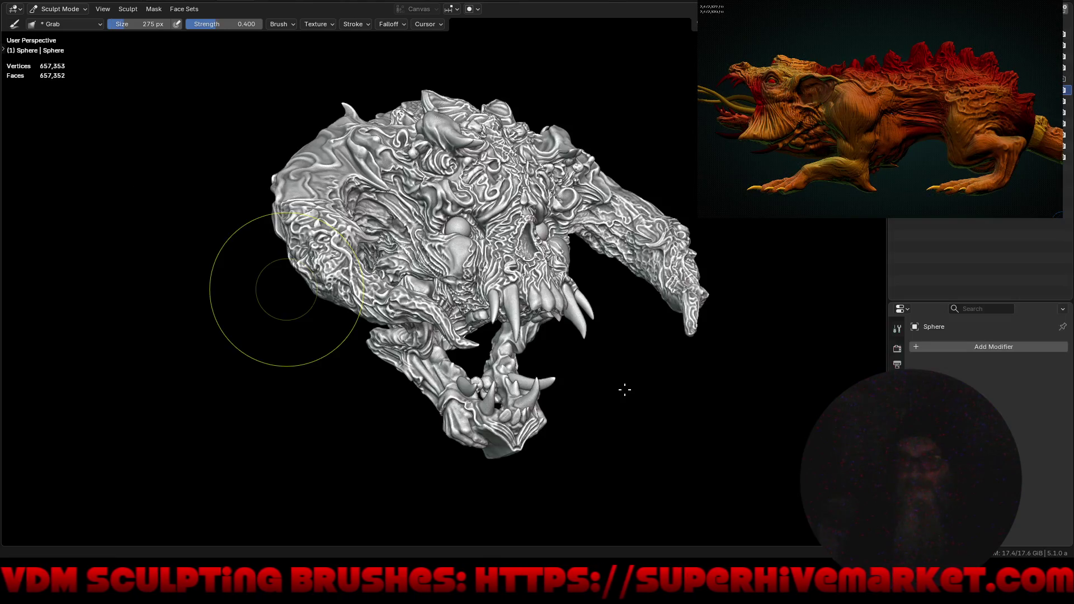
# Bring the skull's face up close and make the Sphere.005 eyeballs the active sculpt object.
pyautogui.moveTo(619, 371)
pyautogui.mouseDown(button='middle')
pyautogui.moveTo(591, 346)
pyautogui.moveTo(412, 328)
pyautogui.moveTo(588, 382)
pyautogui.moveTo(585, 396)
pyautogui.moveTo(584, 386)
pyautogui.mouseUp(button='middle')
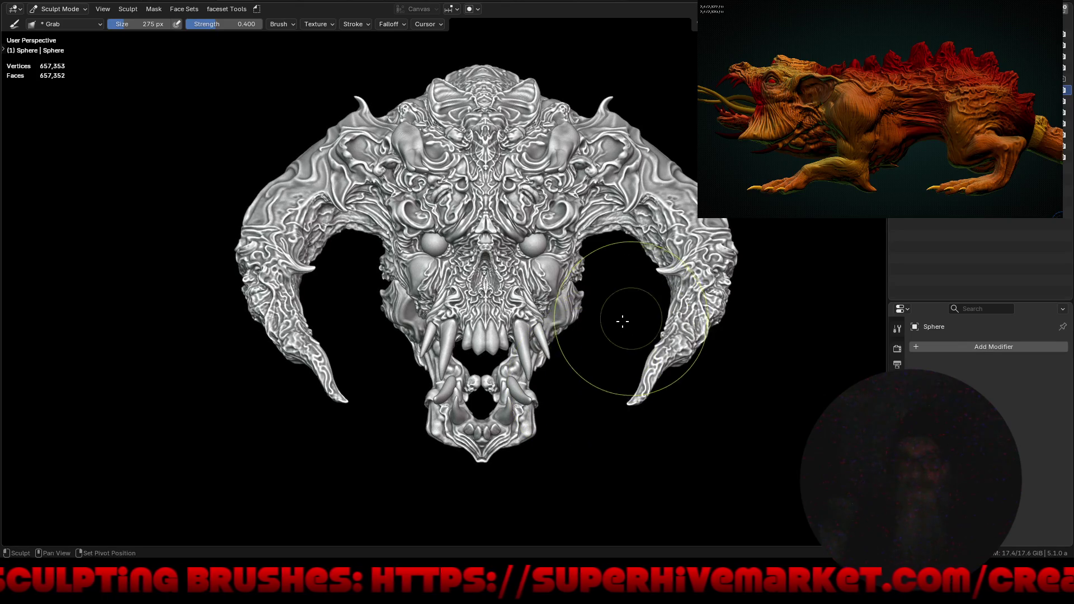
pyautogui.keyDown('shift'); pyautogui.moveTo(621, 319); pyautogui.dragTo(587, 328, button='middle'); pyautogui.keyUp('shift')
pyautogui.moveTo(474, 262)
pyautogui.keyDown('ctrl'); pyautogui.mouseDown(button='middle')
pyautogui.moveTo(564, 221)
pyautogui.moveTo(545, 185)
pyautogui.moveTo(558, 226)
pyautogui.mouseUp(button='middle'); pyautogui.keyUp('ctrl')
pyautogui.hotkey('alt', 'q')
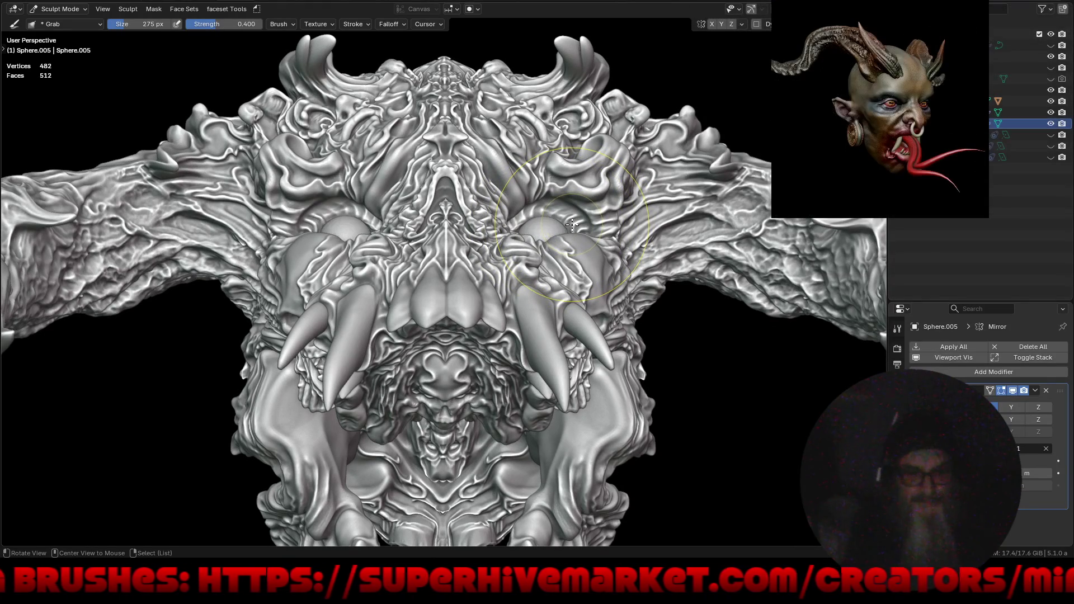
pyautogui.moveTo(572, 223)
pyautogui.keyDown('ctrl'); pyautogui.mouseDown(button='middle')
pyautogui.moveTo(576, 143)
pyautogui.moveTo(569, 243)
pyautogui.mouseUp(button='middle'); pyautogui.keyUp('ctrl')
# Switch to the Draw Sharp brush from Quick Favorites and shrink it to 62 px.
pyautogui.press('q')
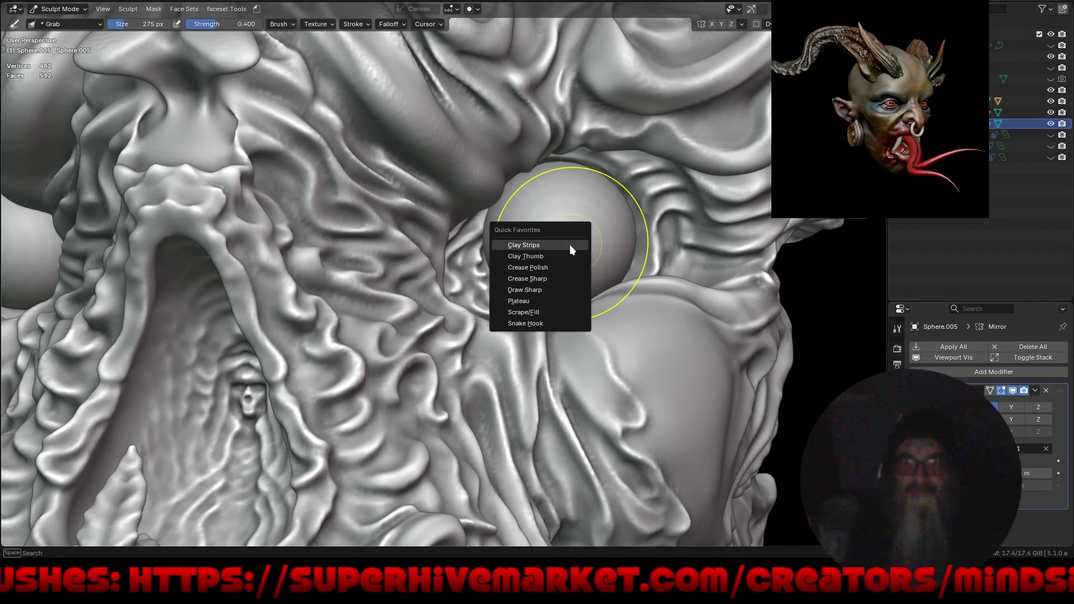
pyautogui.click(558, 287)
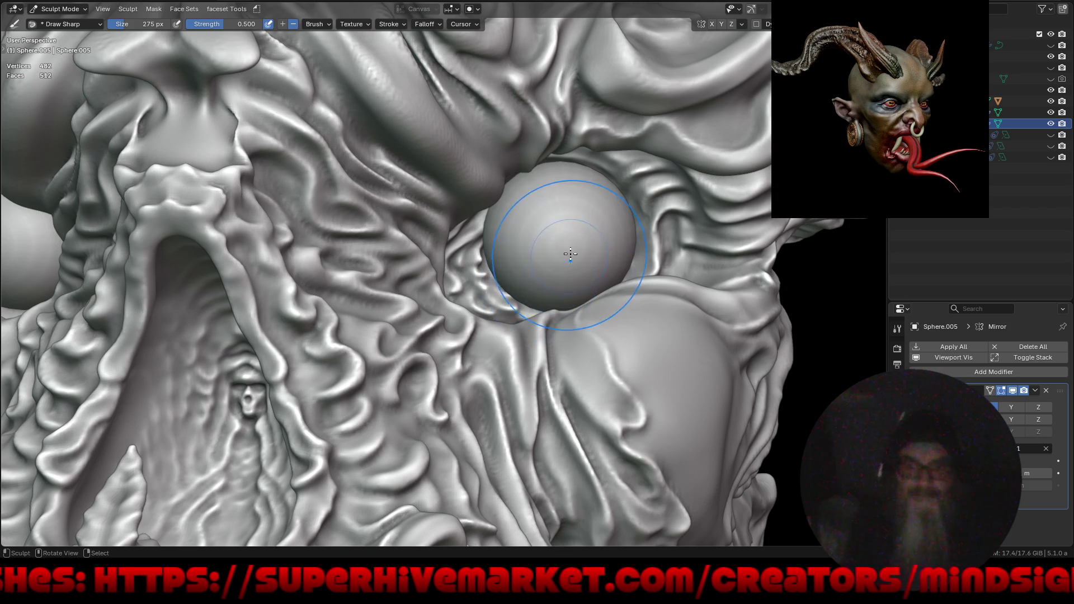
pyautogui.press('f')
pyautogui.click(566, 241)
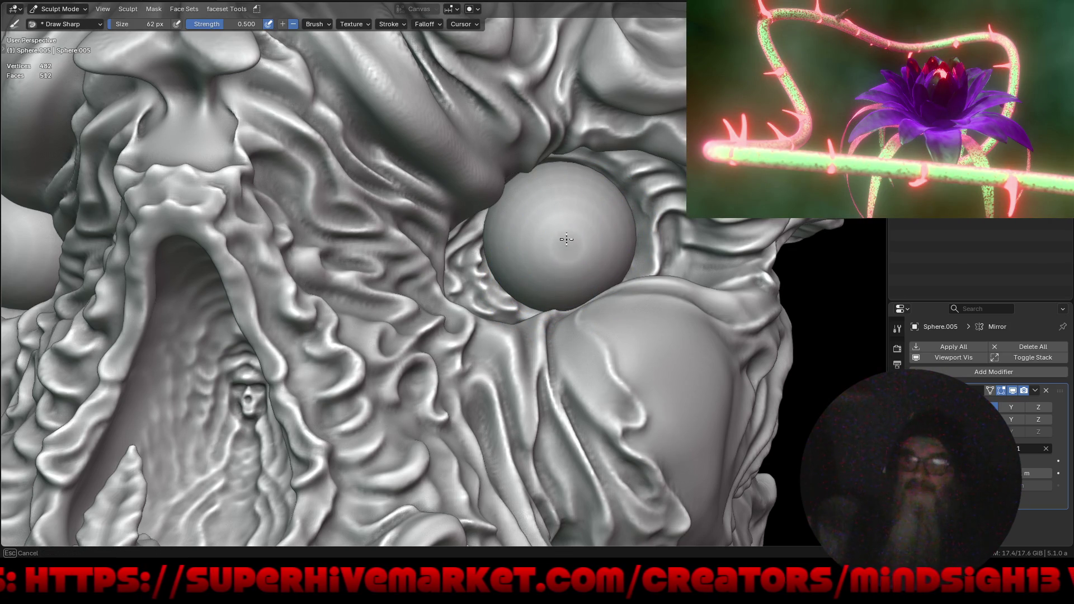
pyautogui.scroll(-5, 646, 244)
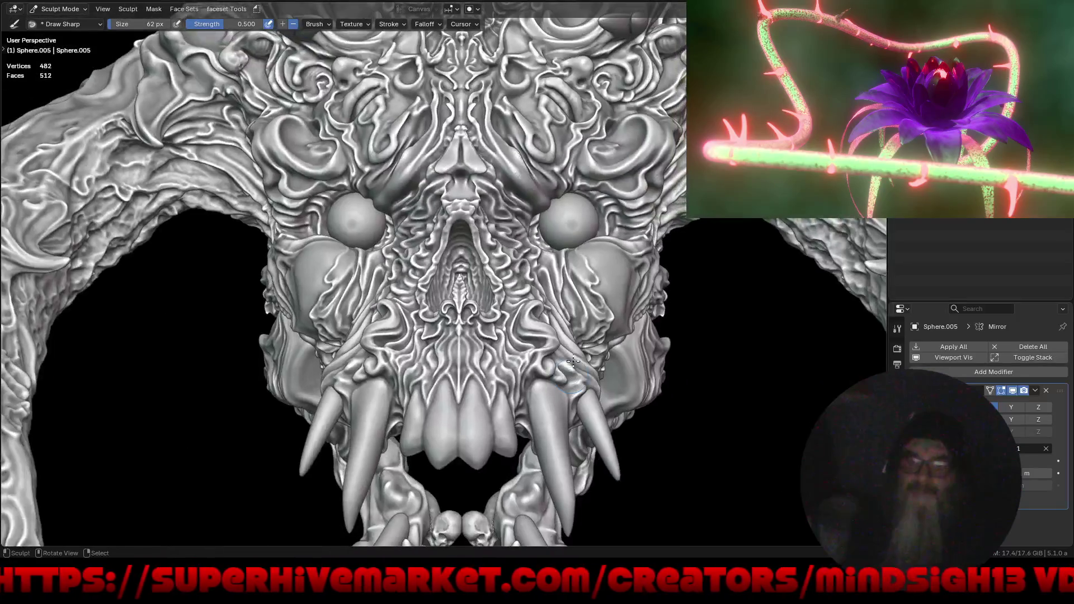
pyautogui.scroll(4, 587, 250)
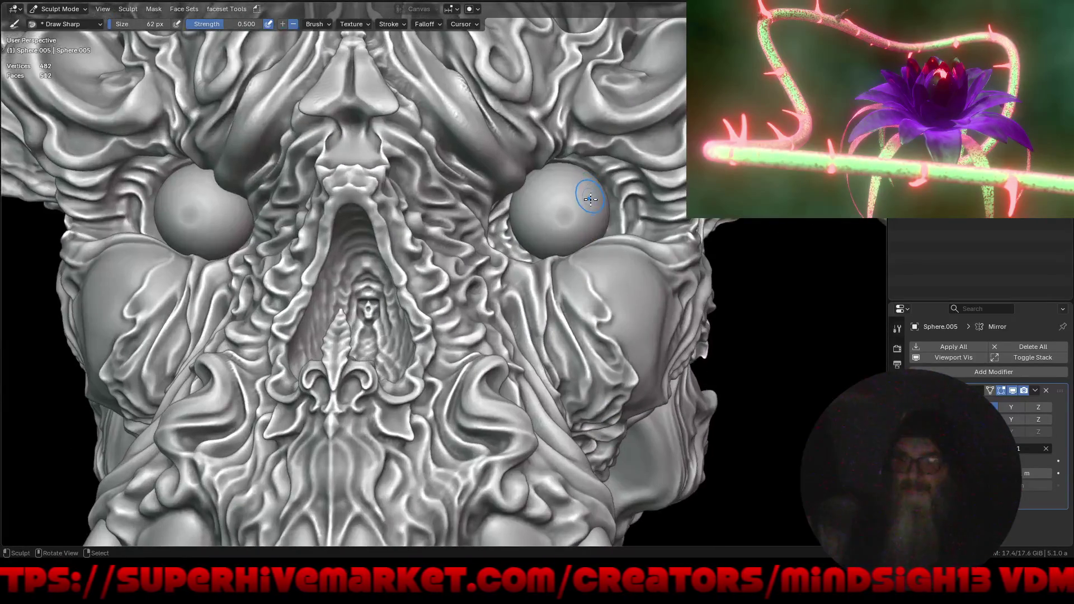
pyautogui.press('f')
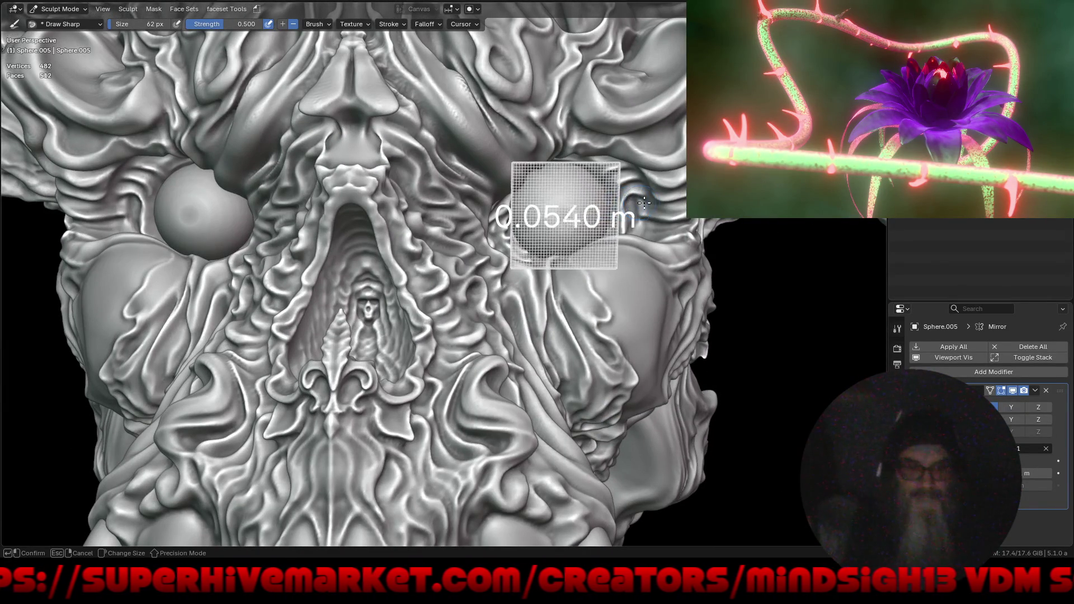
pyautogui.click(663, 203)
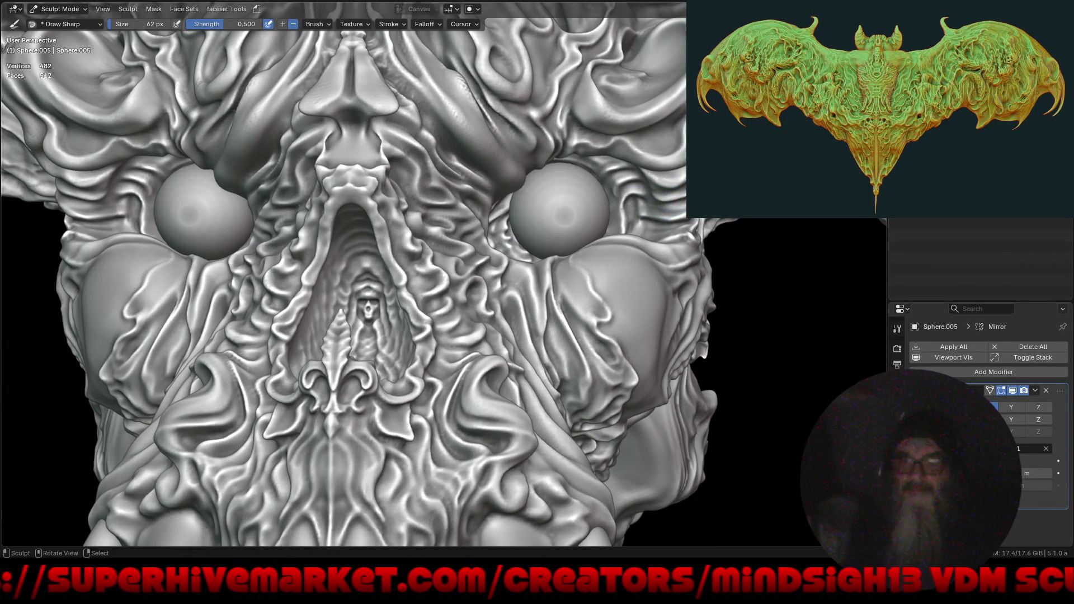
# Voxel-remesh the eye spheres to a denser mesh, cancelling the started box mask.
pyautogui.hotkey('ctrl', 'r')
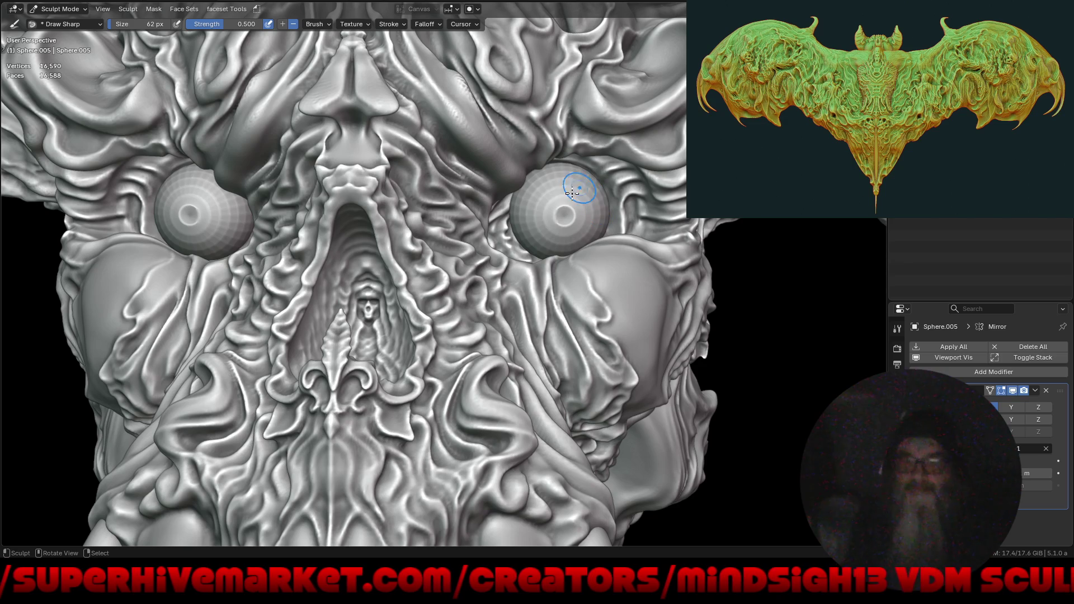
pyautogui.press('b')
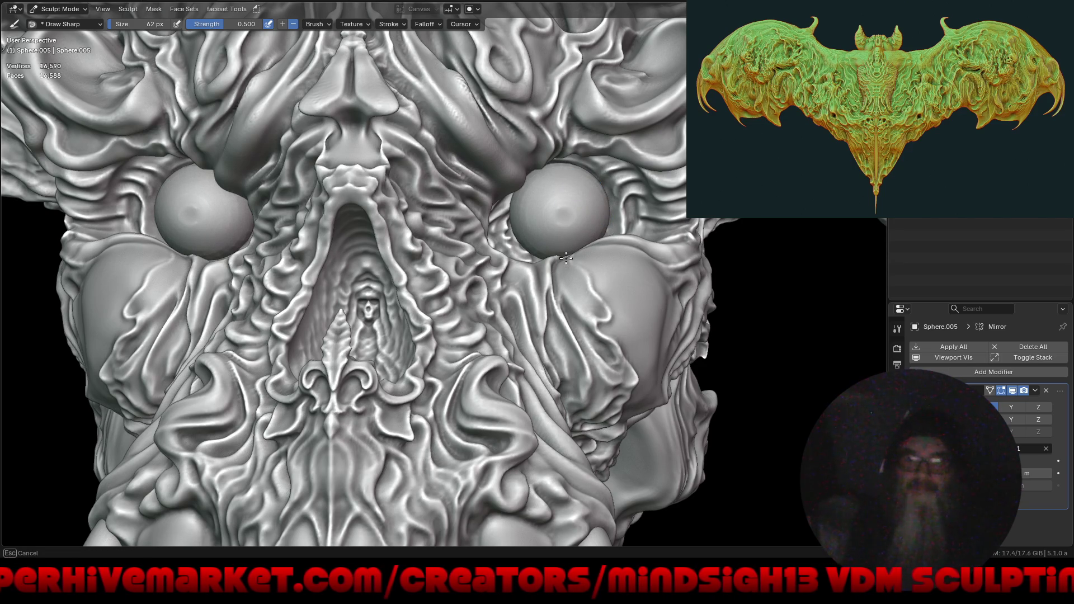
pyautogui.press('Escape')
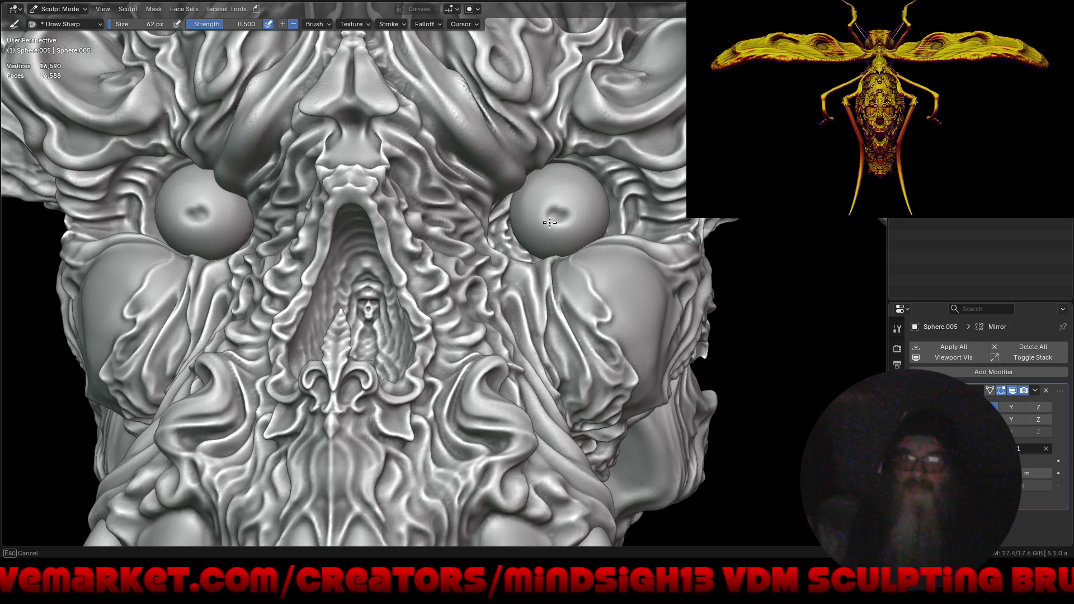
pyautogui.press('Escape')
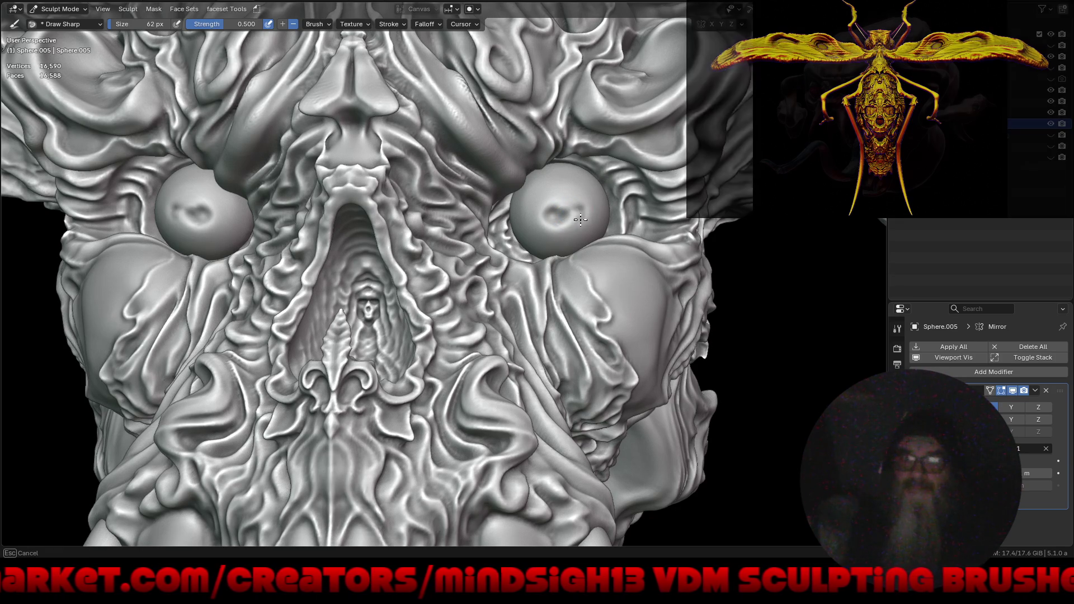
pyautogui.press('Escape')
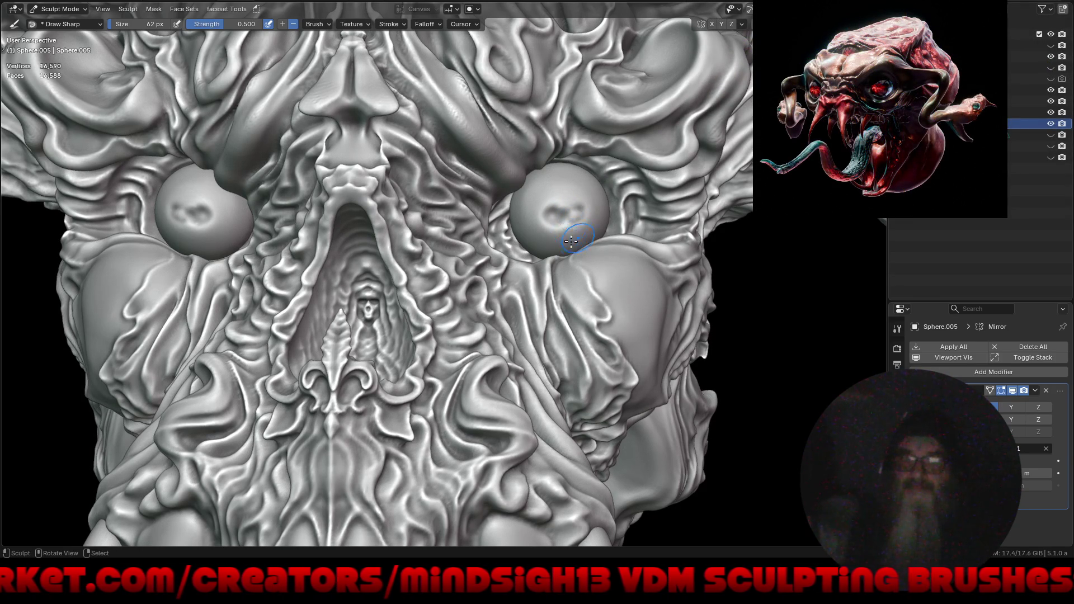
pyautogui.scroll(2, 559, 214)
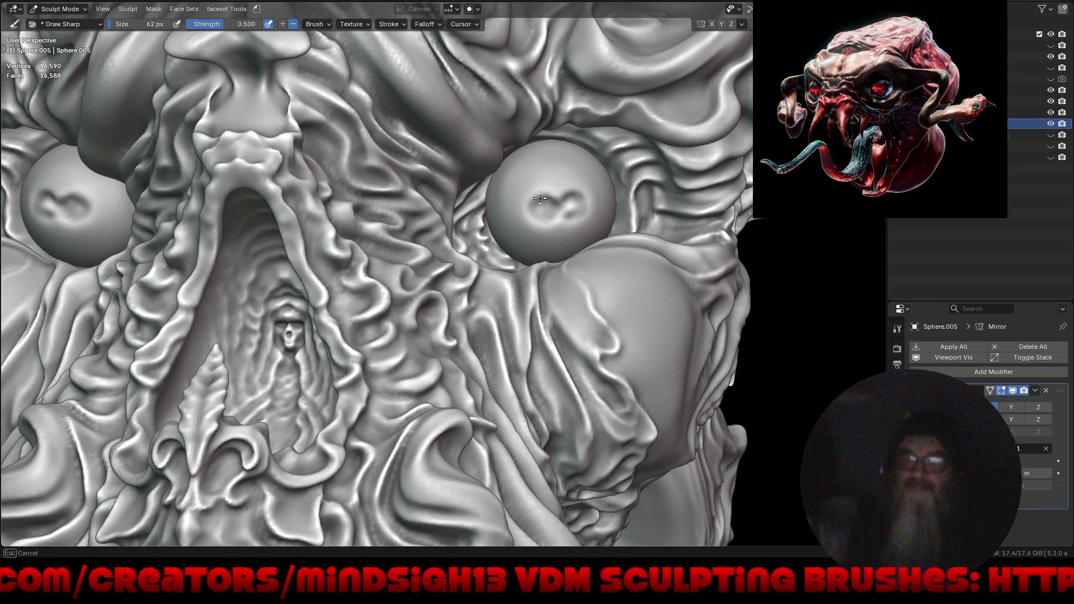
# Carve the mirrored figure-eight pupil grooves into the eyes.
pyautogui.moveTo(540, 217); pyautogui.dragTo(582, 215)
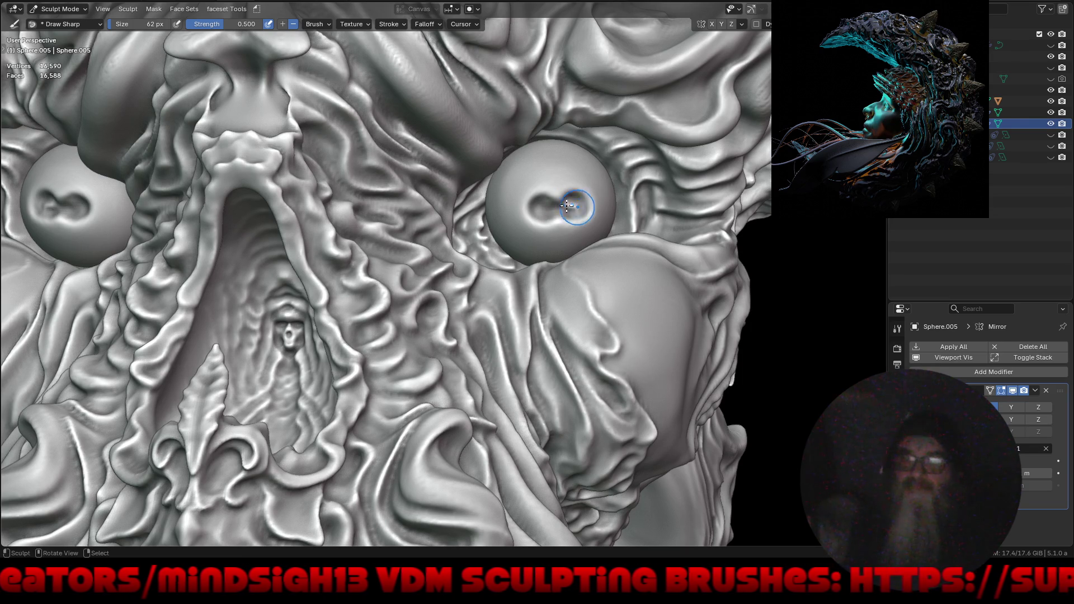
pyautogui.moveTo(561, 209); pyautogui.dragTo(562, 208)
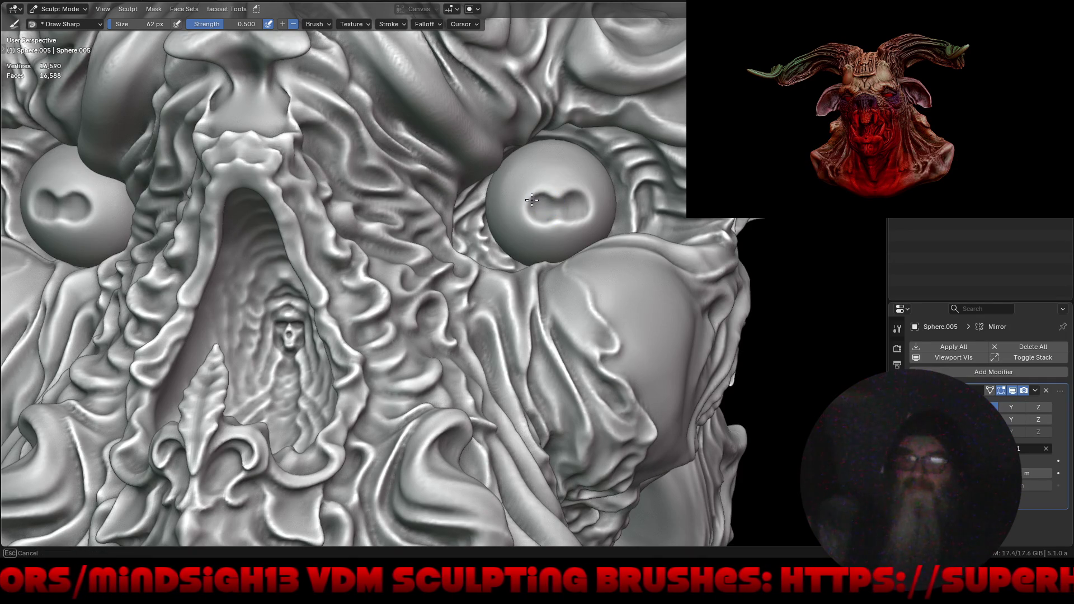
pyautogui.moveTo(556, 217); pyautogui.dragTo(556, 216)
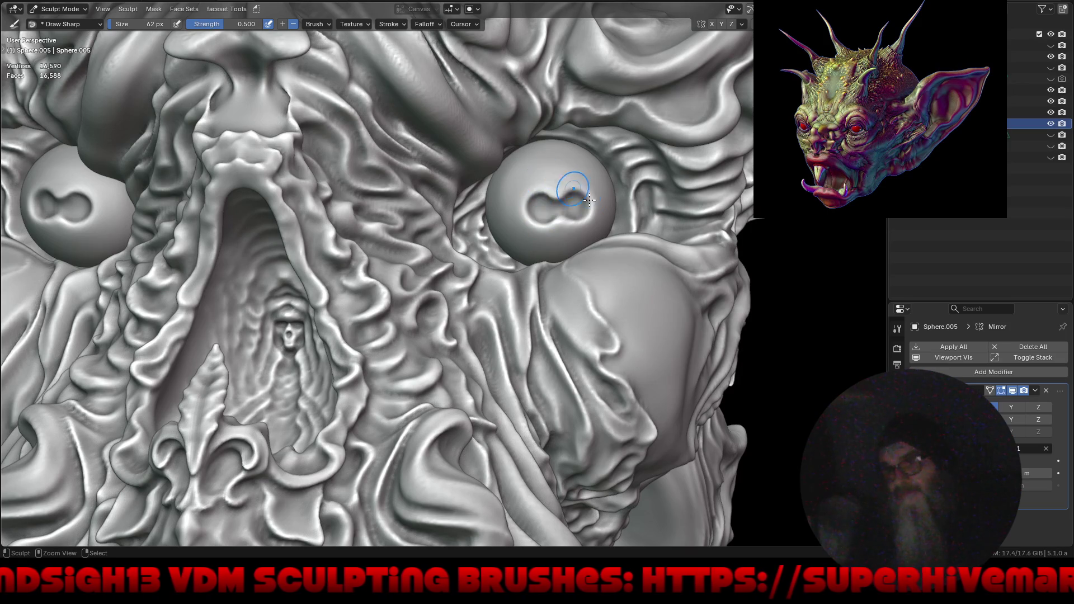
pyautogui.keyDown('ctrl'); pyautogui.moveTo(551, 178); pyautogui.dragTo(527, 443, button='middle'); pyautogui.keyUp('ctrl')
pyautogui.moveTo(562, 364)
pyautogui.mouseDown(button='middle')
pyautogui.moveTo(561, 417)
pyautogui.moveTo(561, 386)
pyautogui.moveTo(495, 370)
pyautogui.moveTo(537, 380)
pyautogui.moveTo(500, 383)
pyautogui.moveTo(468, 259)
pyautogui.moveTo(517, 253)
pyautogui.moveTo(406, 195)
pyautogui.mouseUp(button='middle')
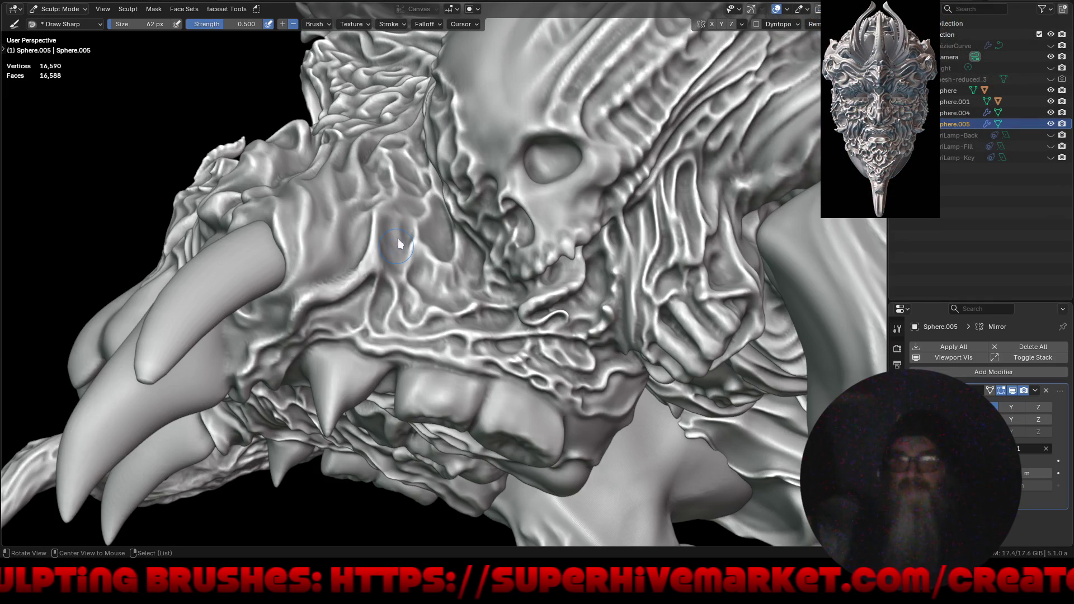
# Make Sphere.001 active and add sharp Draw Sharp detail strokes up the skull's snout.
pyautogui.hotkey('alt', 'q')
pyautogui.moveTo(395, 245); pyautogui.dragTo(397, 244)
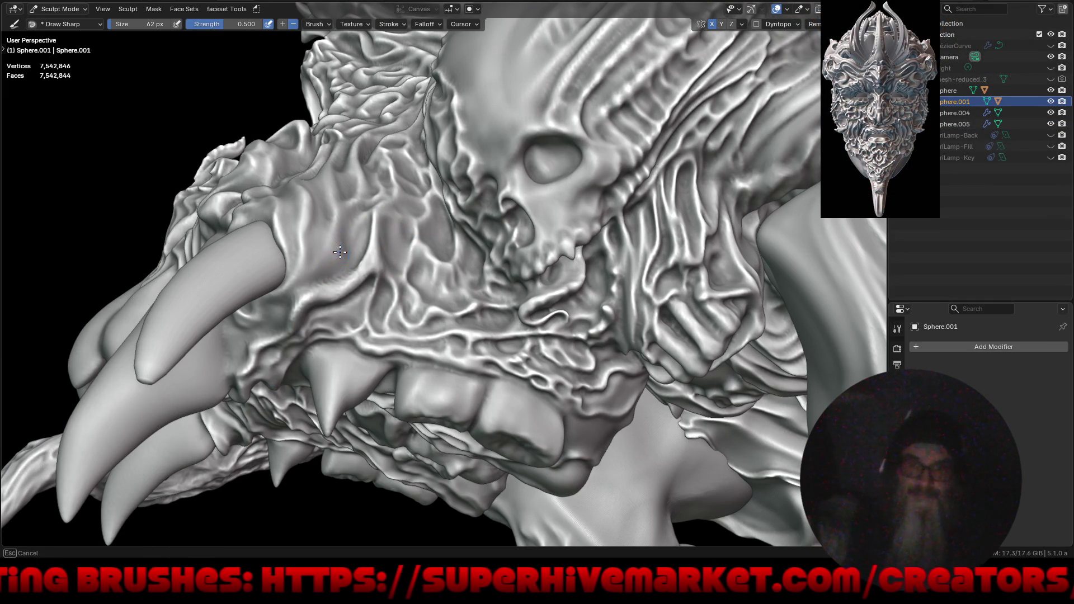
pyautogui.moveTo(325, 268); pyautogui.dragTo(321, 252)
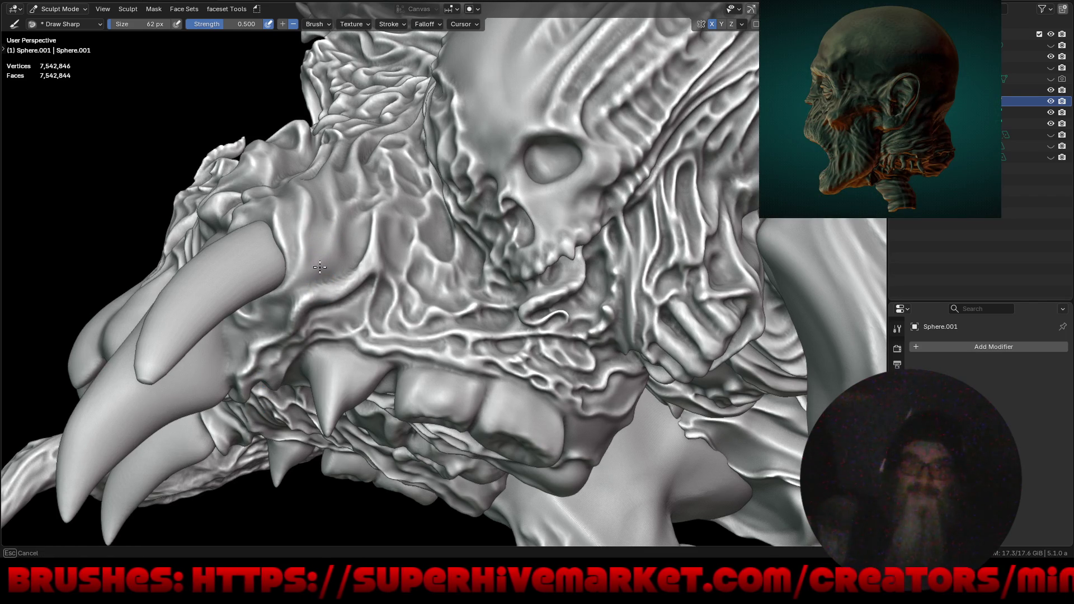
pyautogui.moveTo(347, 306)
pyautogui.mouseDown(button='middle')
pyautogui.moveTo(364, 330)
pyautogui.moveTo(462, 391)
pyautogui.moveTo(404, 404)
pyautogui.moveTo(546, 384)
pyautogui.moveTo(501, 314)
pyautogui.moveTo(585, 417)
pyautogui.moveTo(546, 314)
pyautogui.moveTo(582, 338)
pyautogui.moveTo(481, 313)
pyautogui.moveTo(436, 282)
pyautogui.moveTo(520, 253)
pyautogui.moveTo(488, 356)
pyautogui.moveTo(499, 336)
pyautogui.mouseUp(button='middle')
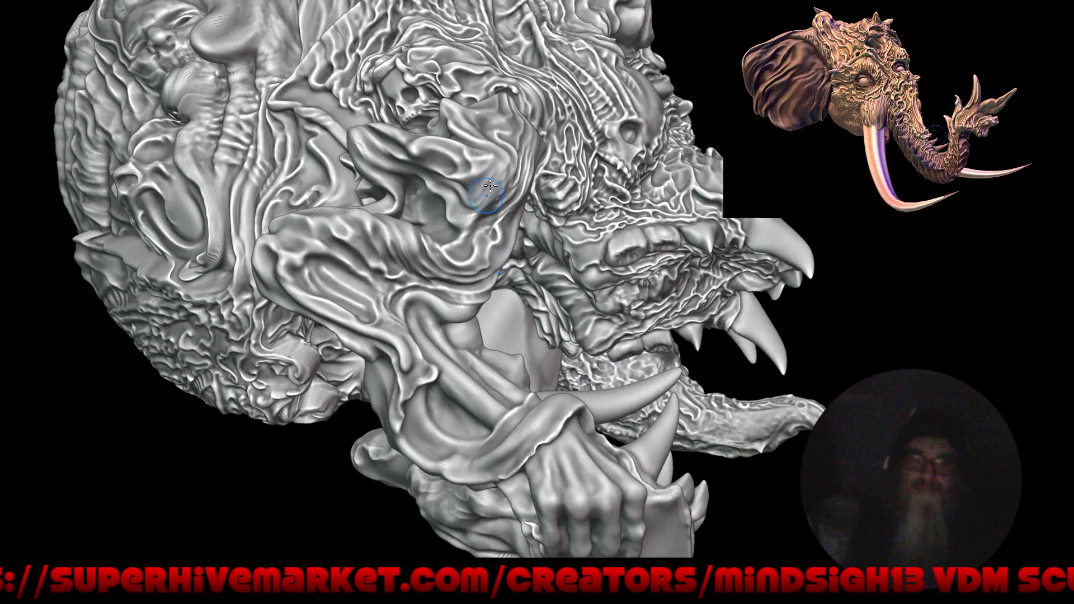
# Check the skull from the side, top and front, then save sidehorn_dude4.blend.
pyautogui.moveTo(488, 189)
pyautogui.mouseDown(button='middle')
pyautogui.moveTo(420, 283)
pyautogui.moveTo(560, 252)
pyautogui.moveTo(695, 239)
pyautogui.moveTo(668, 229)
pyautogui.moveTo(580, 286)
pyautogui.moveTo(590, 314)
pyautogui.moveTo(565, 285)
pyautogui.moveTo(378, 204)
pyautogui.moveTo(395, 158)
pyautogui.mouseUp(button='middle')
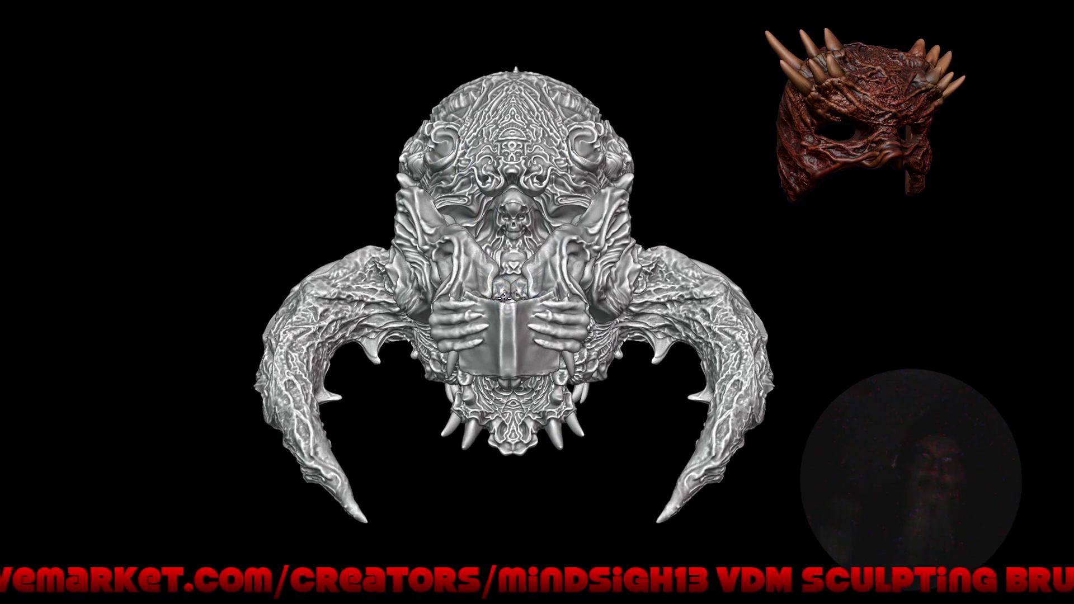
pyautogui.moveTo(454, 255); pyautogui.dragTo(488, 319, button='middle')
pyautogui.moveTo(484, 377); pyautogui.dragTo(469, 326, button='middle')
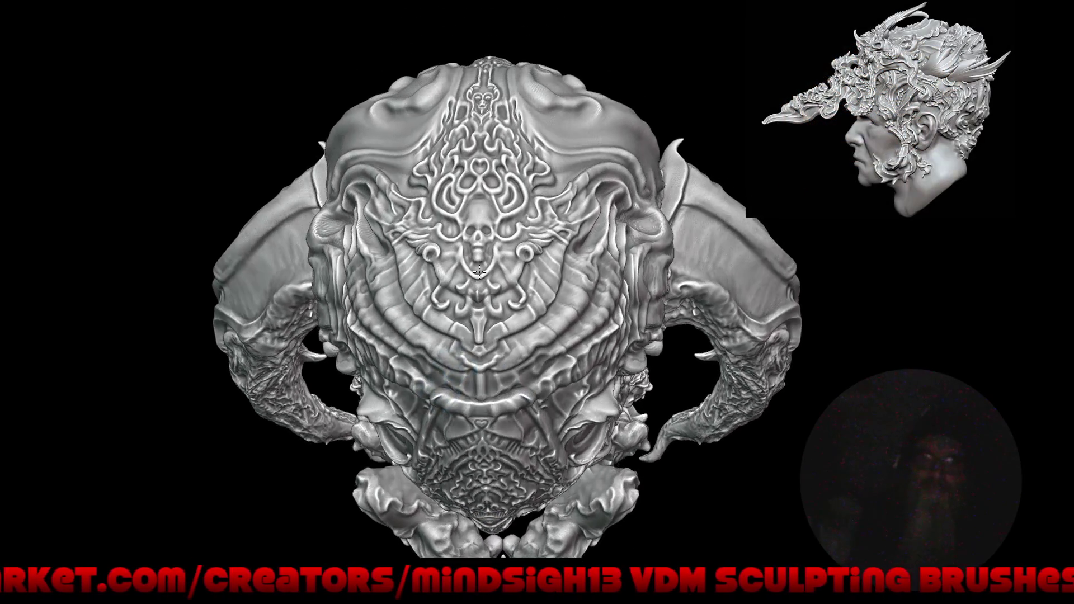
pyautogui.moveTo(479, 273)
pyautogui.mouseDown(button='middle')
pyautogui.moveTo(489, 193)
pyautogui.moveTo(492, 244)
pyautogui.moveTo(506, 259)
pyautogui.moveTo(620, 233)
pyautogui.moveTo(800, 233)
pyautogui.moveTo(621, 223)
pyautogui.moveTo(713, 287)
pyautogui.moveTo(739, 337)
pyautogui.moveTo(655, 399)
pyautogui.moveTo(637, 423)
pyautogui.moveTo(650, 440)
pyautogui.moveTo(515, 441)
pyautogui.moveTo(511, 387)
pyautogui.moveTo(515, 402)
pyautogui.mouseUp(button='middle')
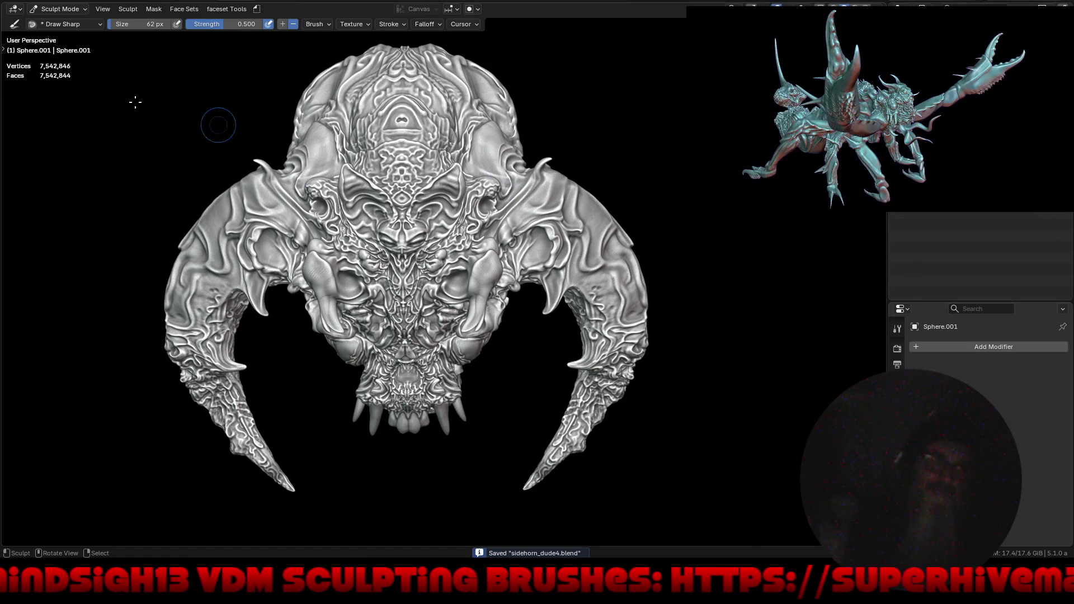
pyautogui.press('F4')
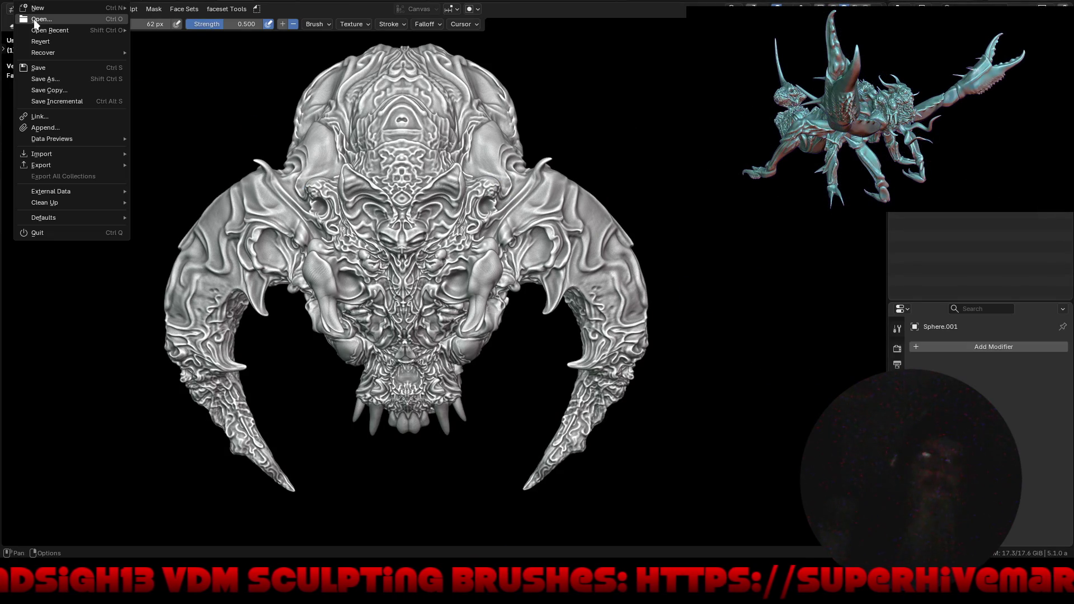
# Bring up the File Browser to look for a .blend file to open.
pyautogui.click(35, 19)
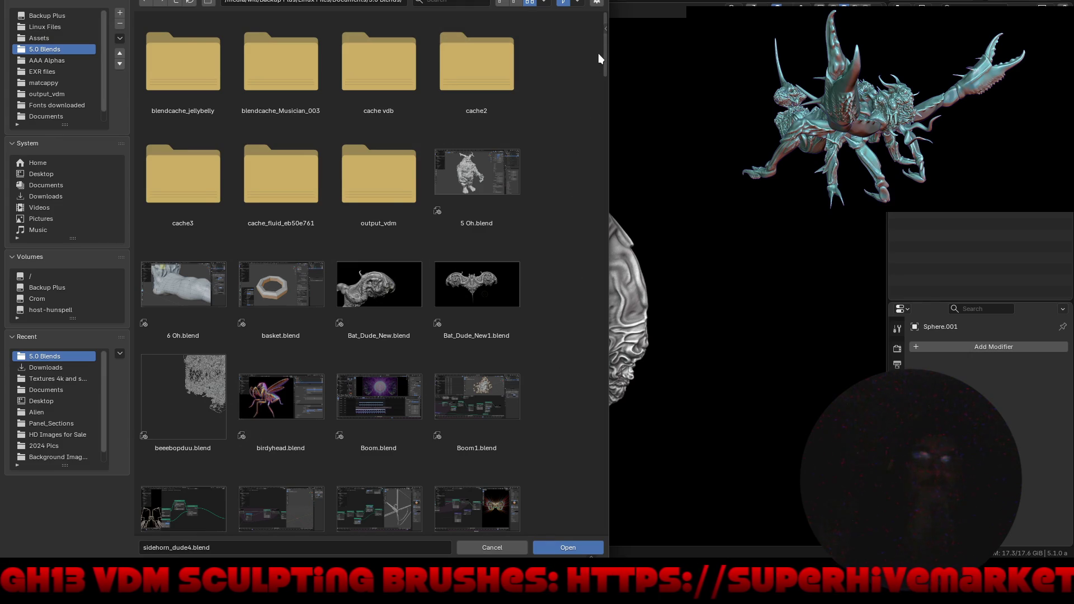
pyautogui.moveTo(604, 66)
pyautogui.mouseDown()
pyautogui.moveTo(616, 256)
pyautogui.moveTo(609, 528)
pyautogui.moveTo(602, 332)
pyautogui.mouseUp()
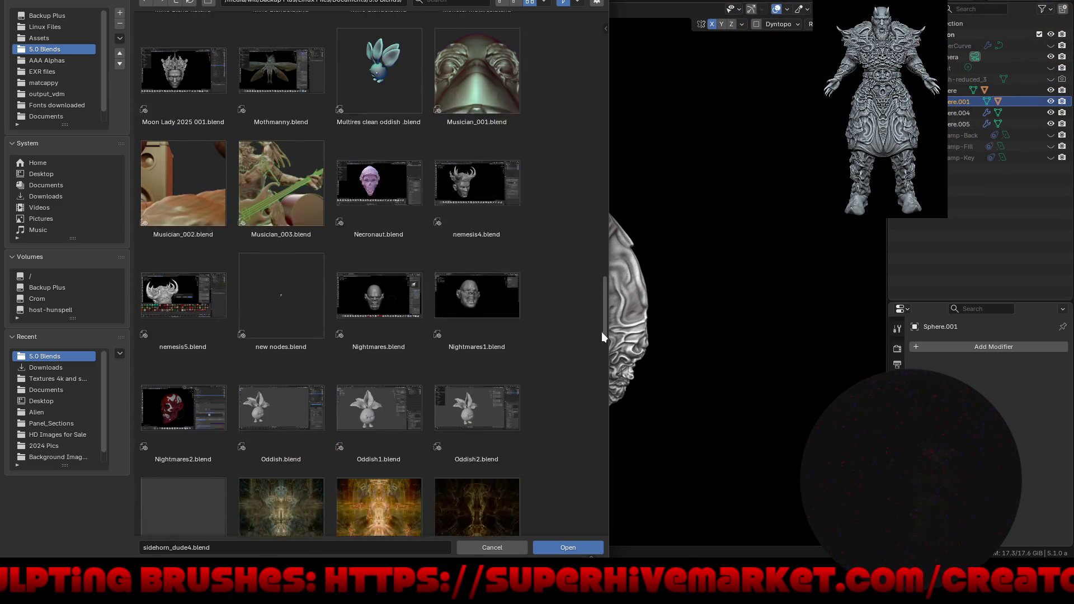
pyautogui.scroll(10, 569, 215)
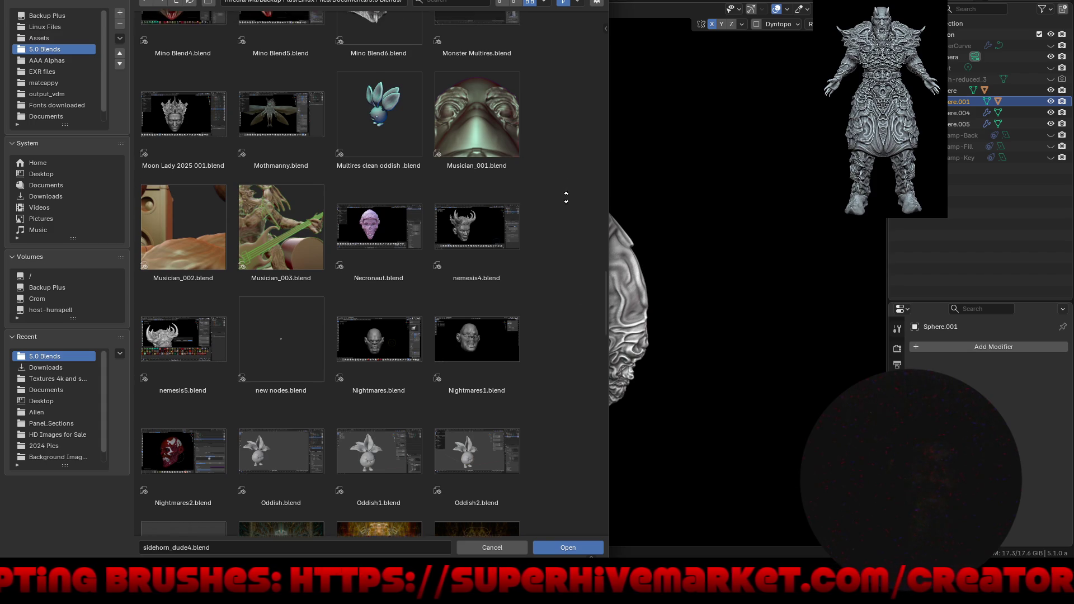
pyautogui.scroll(6, 587, 316)
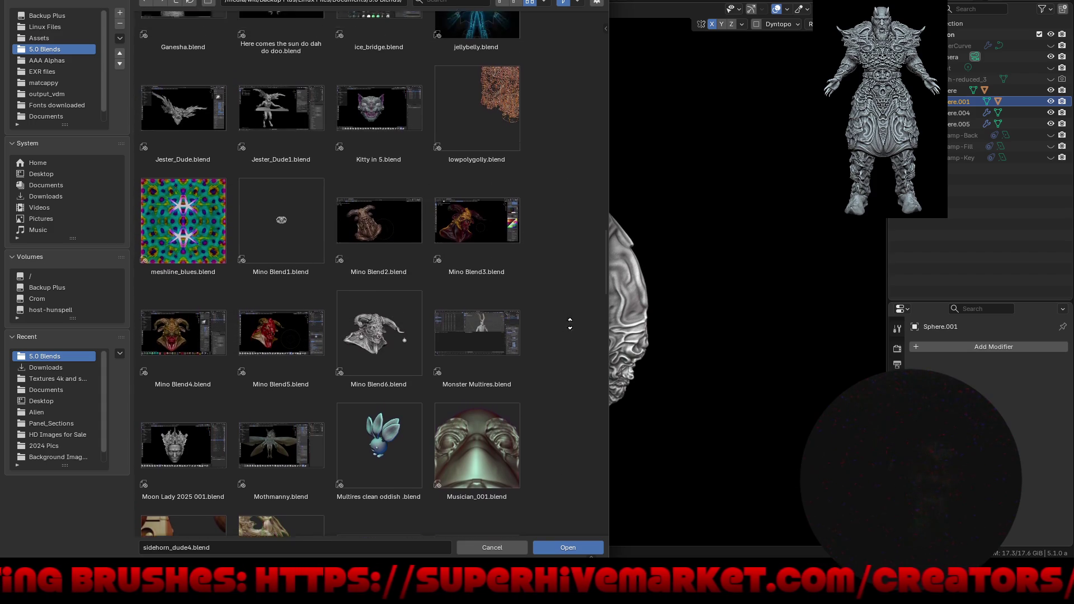
pyautogui.scroll(3, 582, 310)
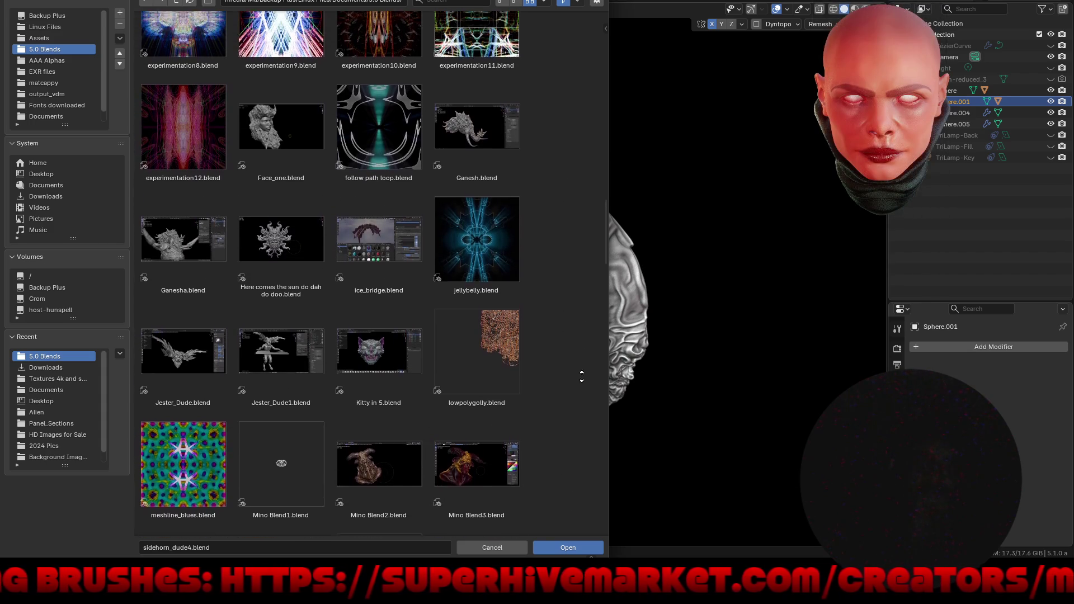
# Scroll through the blend files in the Assets folder.
pyautogui.click(50, 38)
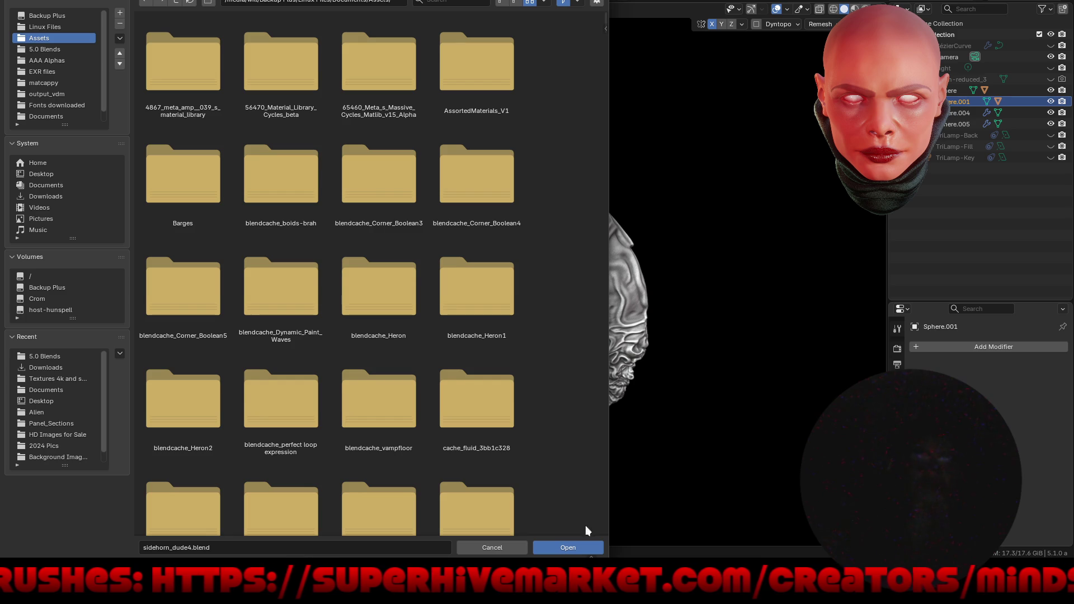
pyautogui.scroll(-15, 561, 281)
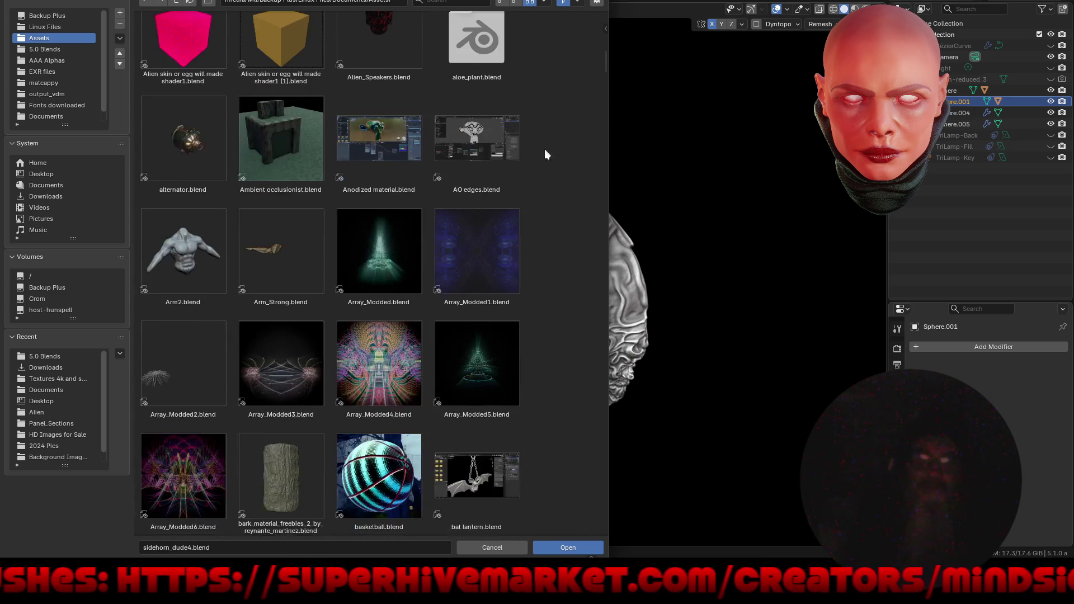
pyautogui.scroll(-15, 536, 215)
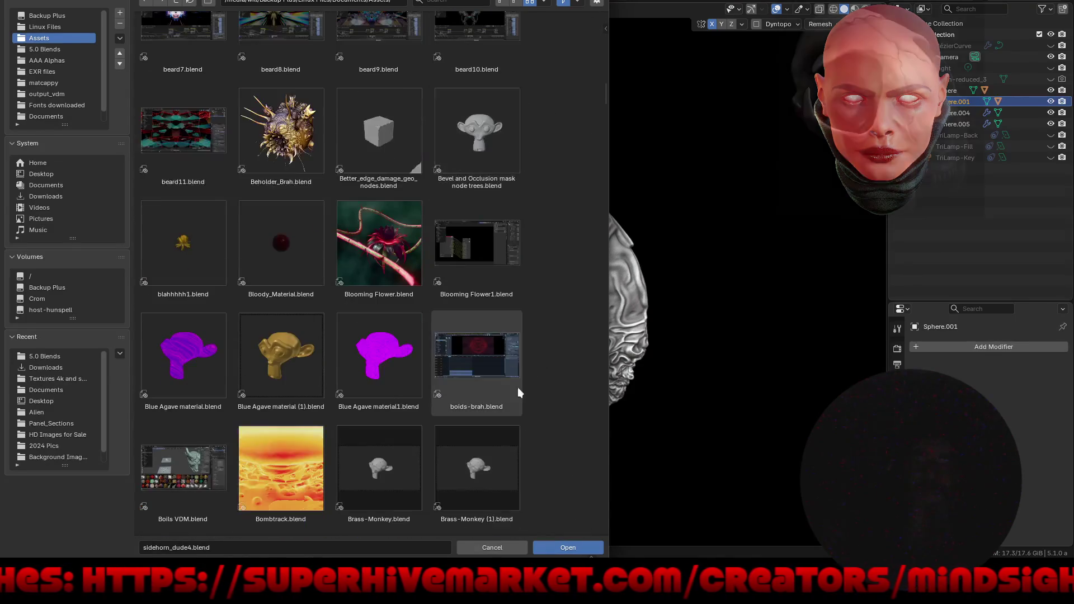
pyautogui.scroll(-6, 542, 200)
pyautogui.moveTo(557, 468); pyautogui.dragTo(570, 122, button='middle')
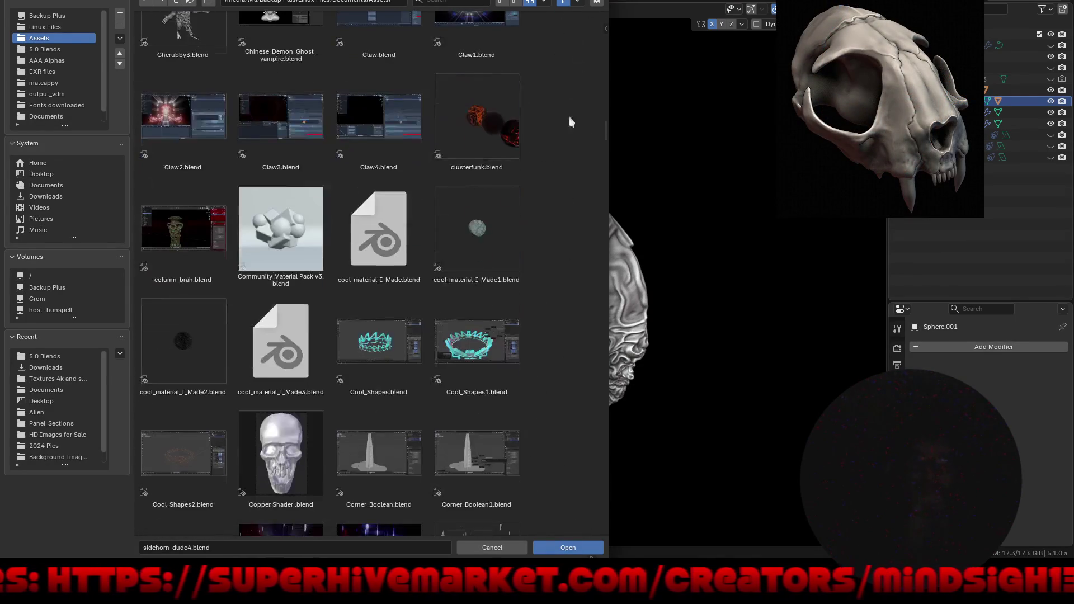
pyautogui.moveTo(564, 487); pyautogui.dragTo(569, 69, button='middle')
pyautogui.moveTo(563, 506); pyautogui.dragTo(557, 241, button='middle')
pyautogui.moveTo(565, 477); pyautogui.dragTo(543, 182, button='middle')
pyautogui.moveTo(546, 460); pyautogui.dragTo(551, 184, button='middle')
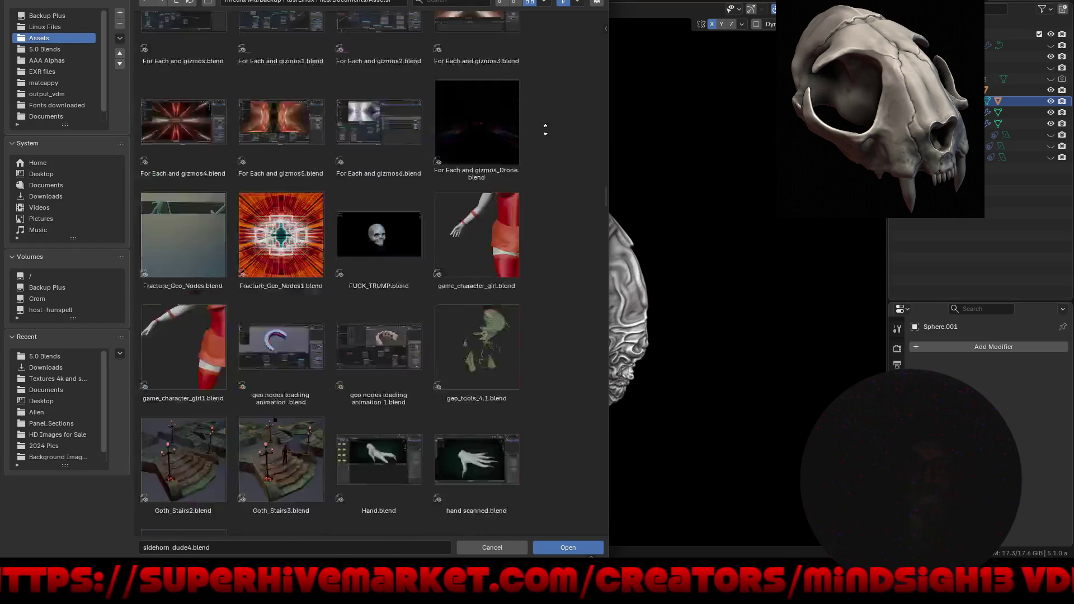
pyautogui.moveTo(558, 550); pyautogui.dragTo(553, 390, button='middle')
pyautogui.moveTo(561, 492); pyautogui.dragTo(561, 138, button='middle')
pyautogui.moveTo(568, 501)
pyautogui.mouseDown(button='middle')
pyautogui.moveTo(565, 268)
pyautogui.moveTo(575, 480)
pyautogui.moveTo(568, 278)
pyautogui.mouseUp(button='middle')
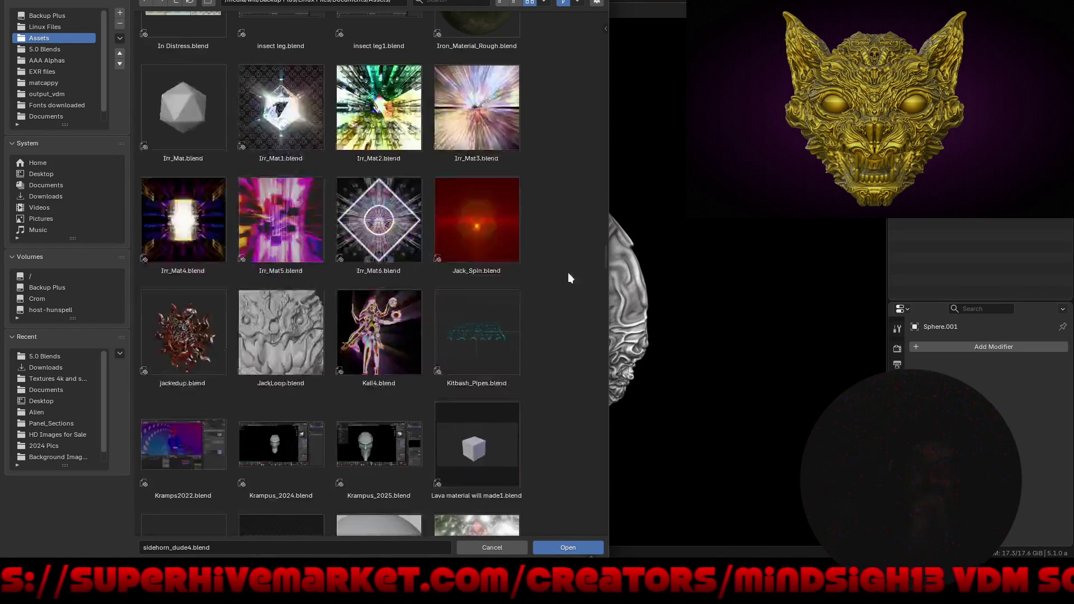
pyautogui.moveTo(564, 494); pyautogui.dragTo(564, 285, button='middle')
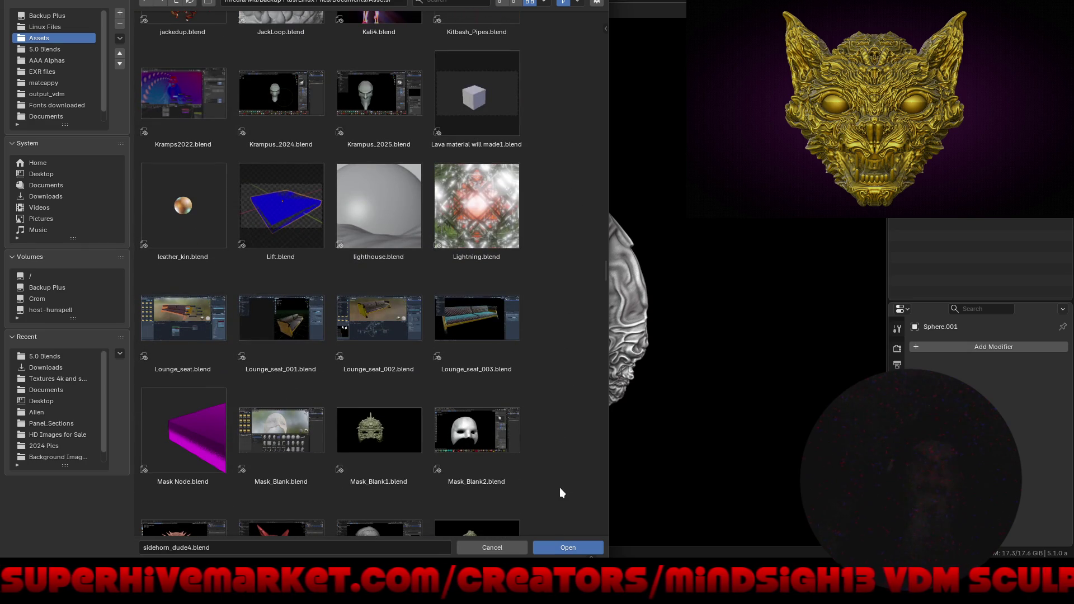
pyautogui.moveTo(562, 487); pyautogui.dragTo(556, 290, button='middle')
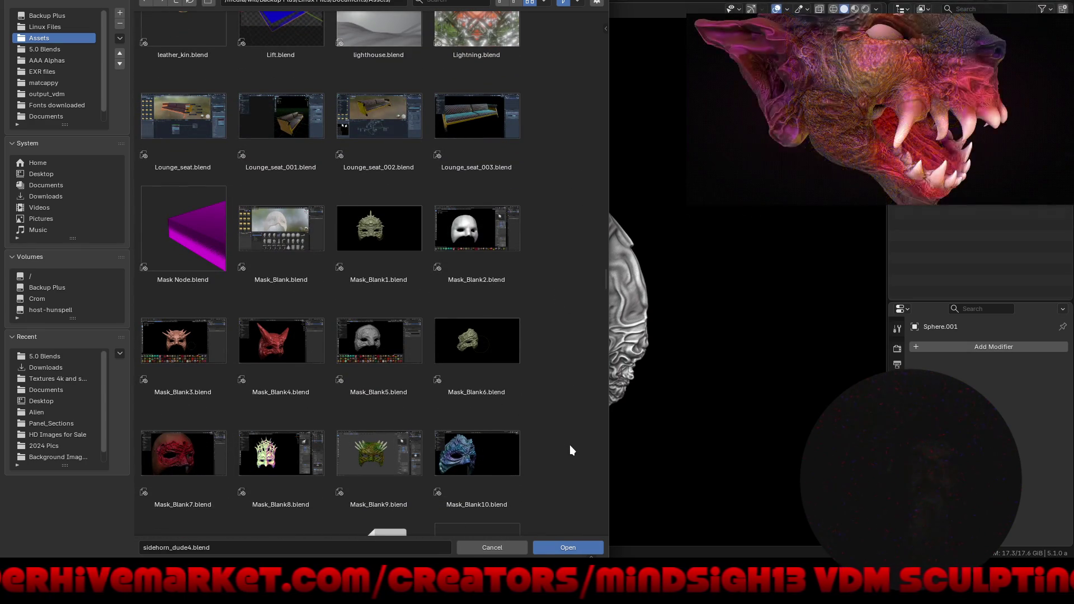
pyautogui.moveTo(570, 454); pyautogui.dragTo(586, 176, button='middle')
pyautogui.scroll(-8, 561, 470)
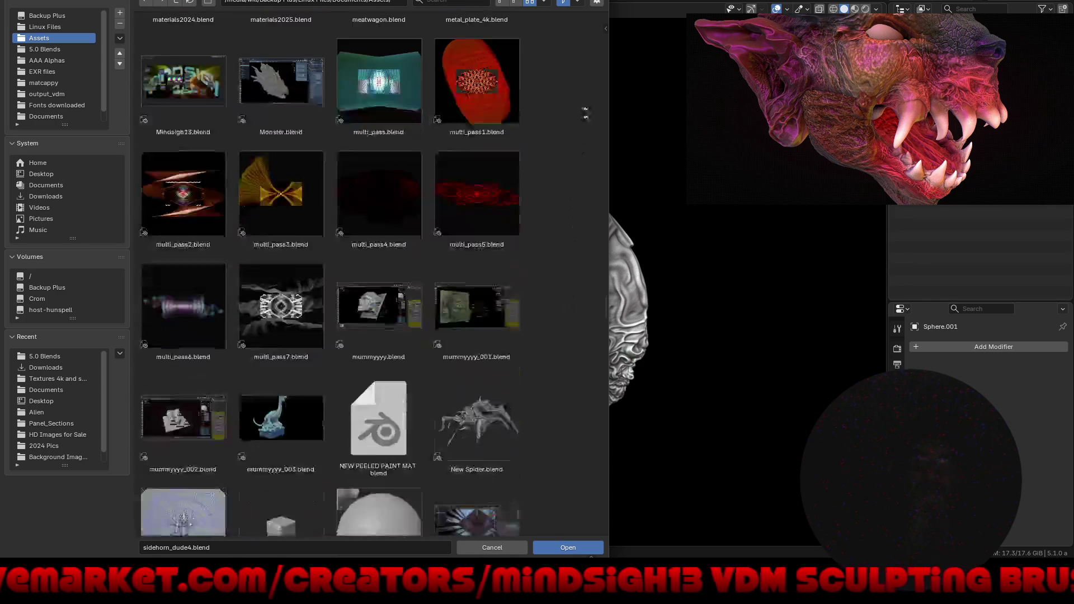
pyautogui.scroll(-7, 558, 495)
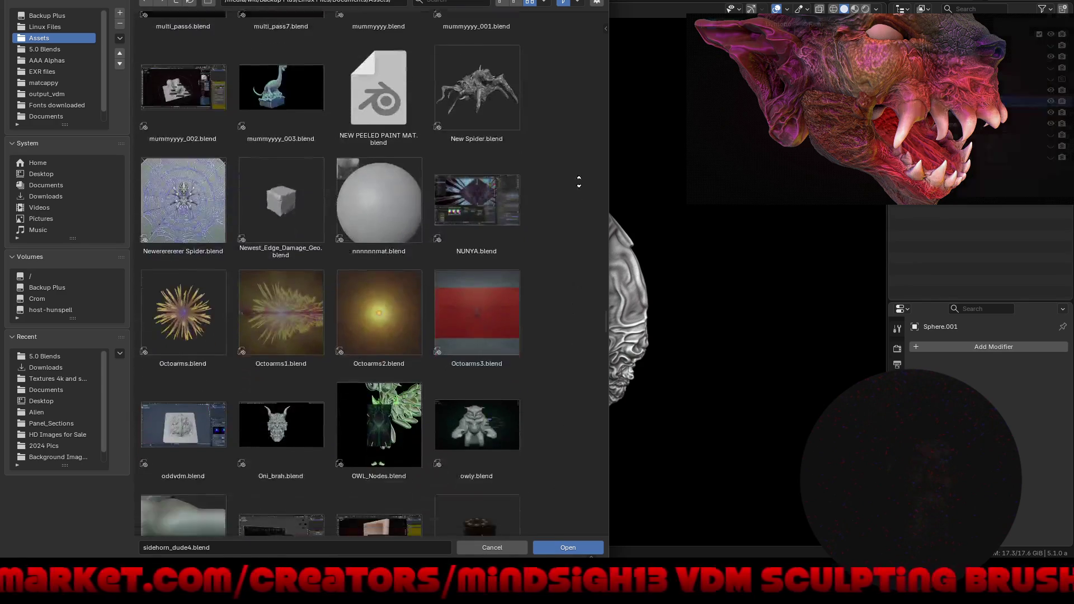
pyautogui.moveTo(562, 489); pyautogui.dragTo(557, 181, button='middle')
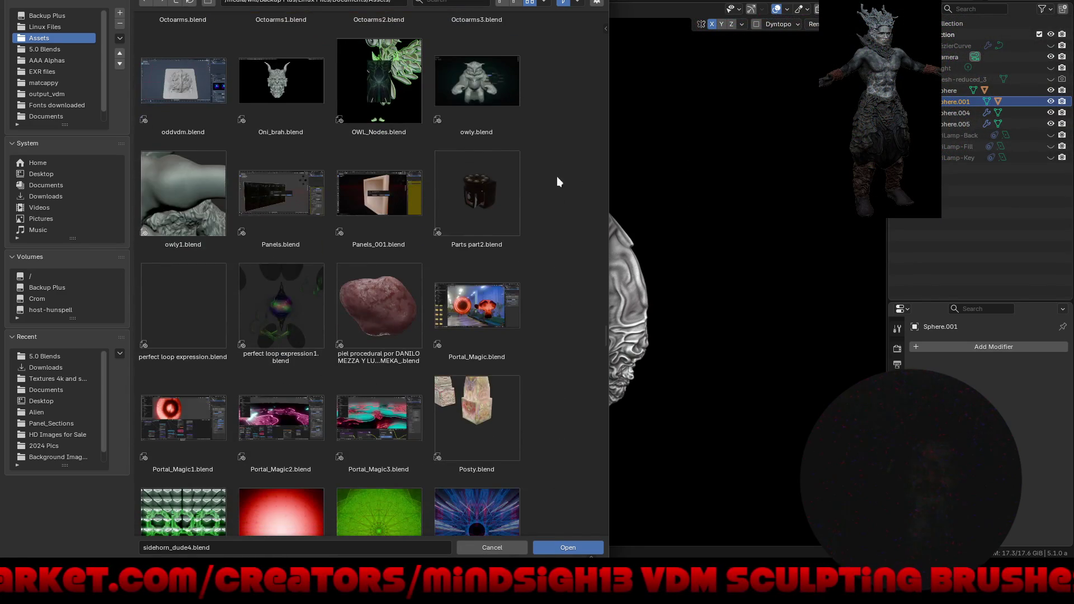
pyautogui.scroll(-16, 549, 492)
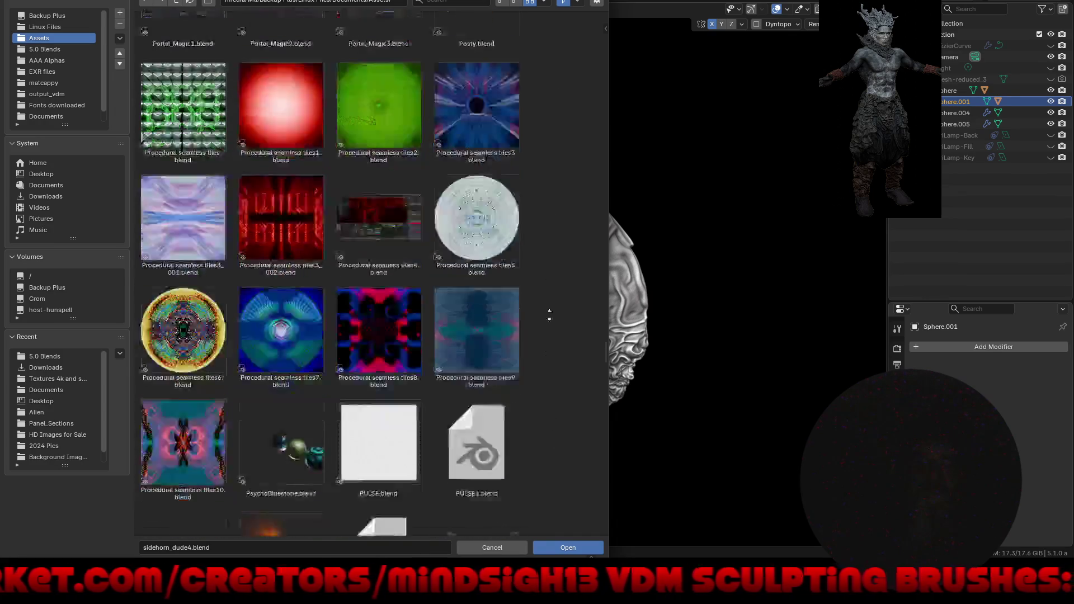
pyautogui.moveTo(563, 375); pyautogui.dragTo(556, 163, button='middle')
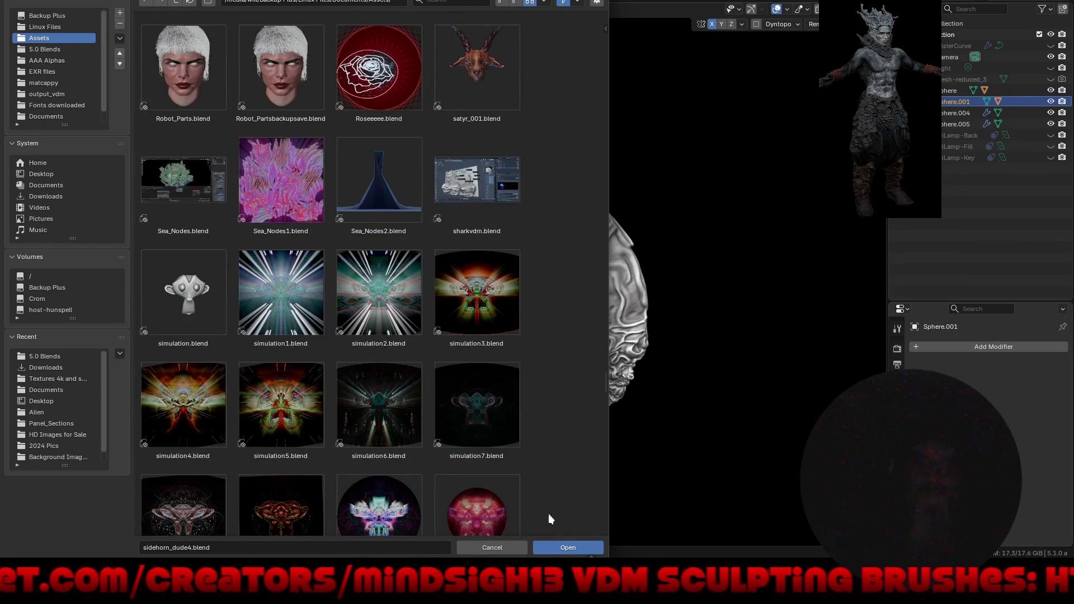
pyautogui.moveTo(552, 510); pyautogui.dragTo(558, 31, button='middle')
pyautogui.scroll(-11, 555, 402)
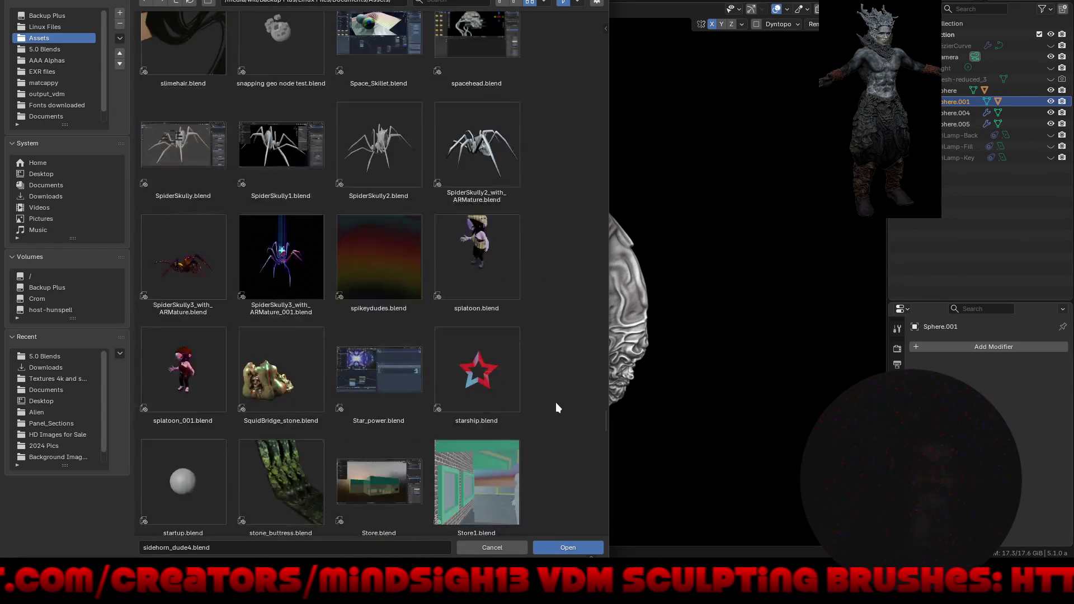
pyautogui.scroll(-9, 558, 489)
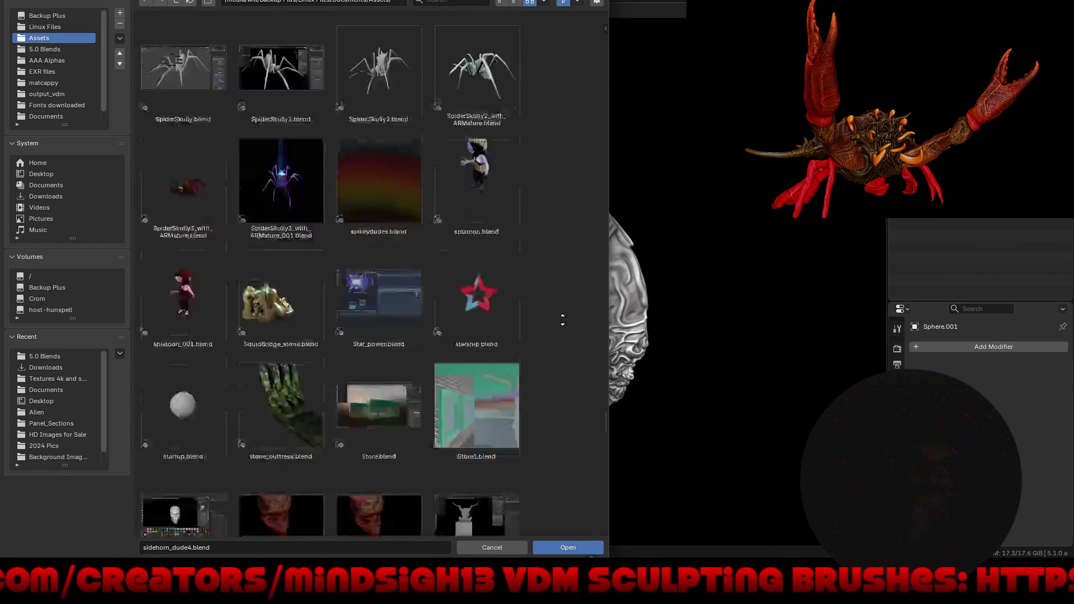
pyautogui.scroll(-9, 548, 478)
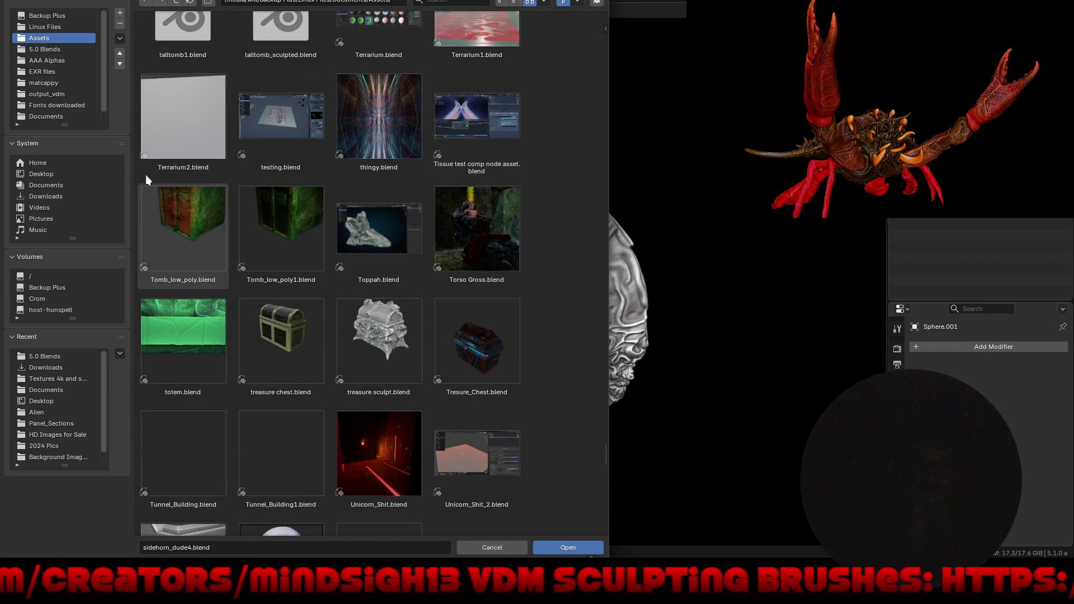
# Check 5.0 Blends, then open New Year 2026.blend from the Desktop.
pyautogui.click(46, 48)
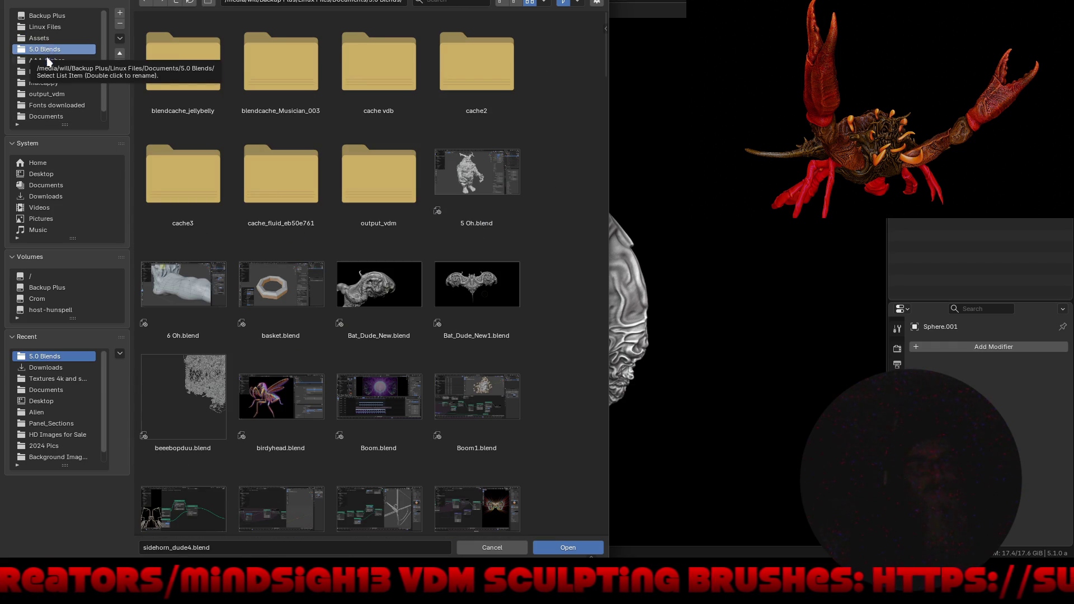
pyautogui.click(52, 172)
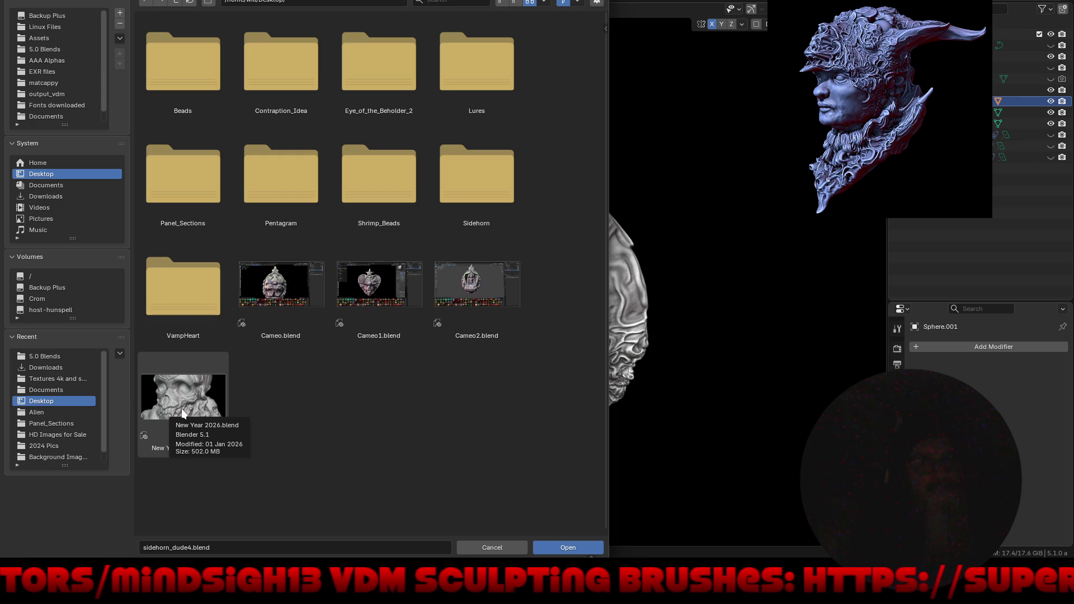
pyautogui.doubleClick(168, 393)
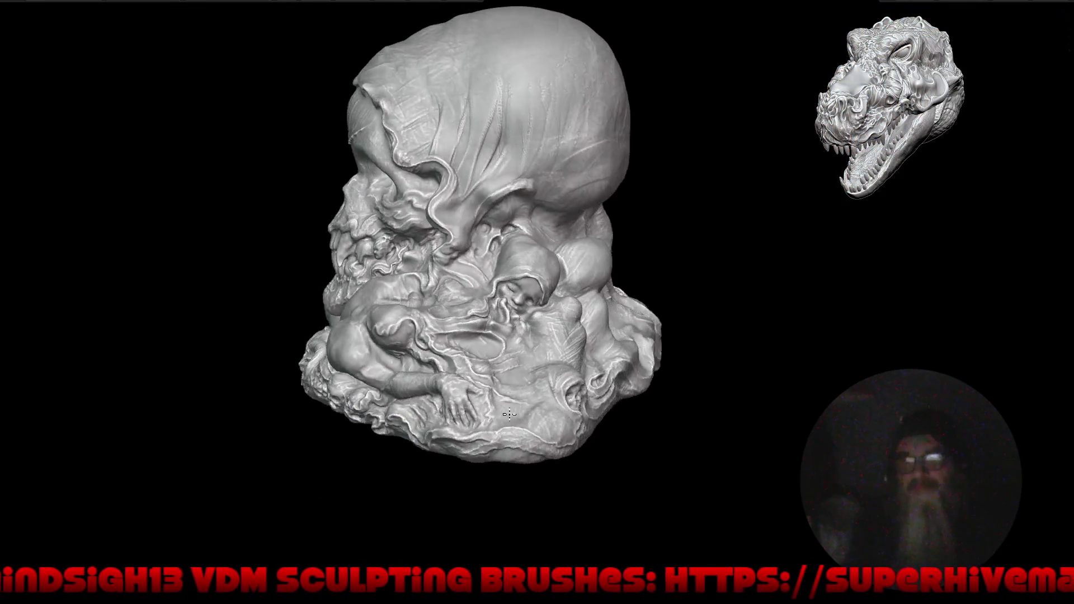
pyautogui.moveTo(509, 413)
pyautogui.mouseDown(button='middle')
pyautogui.moveTo(365, 394)
pyautogui.moveTo(381, 419)
pyautogui.moveTo(455, 441)
pyautogui.moveTo(381, 386)
pyautogui.moveTo(751, 394)
pyautogui.moveTo(674, 393)
pyautogui.moveTo(641, 447)
pyautogui.moveTo(671, 437)
pyautogui.moveTo(642, 433)
pyautogui.mouseUp(button='middle')
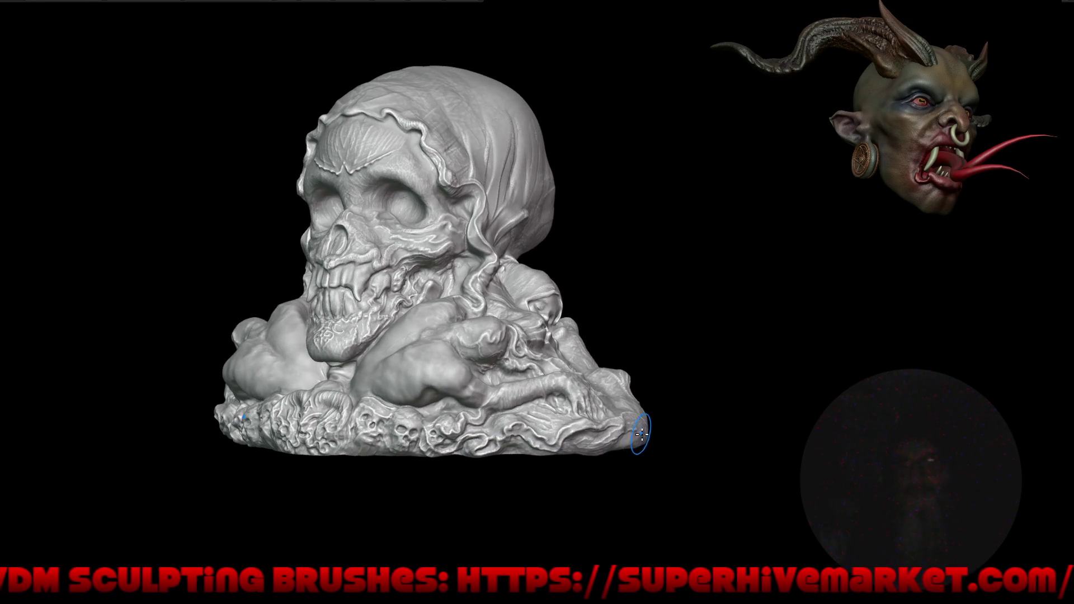
pyautogui.scroll(5, 642, 434)
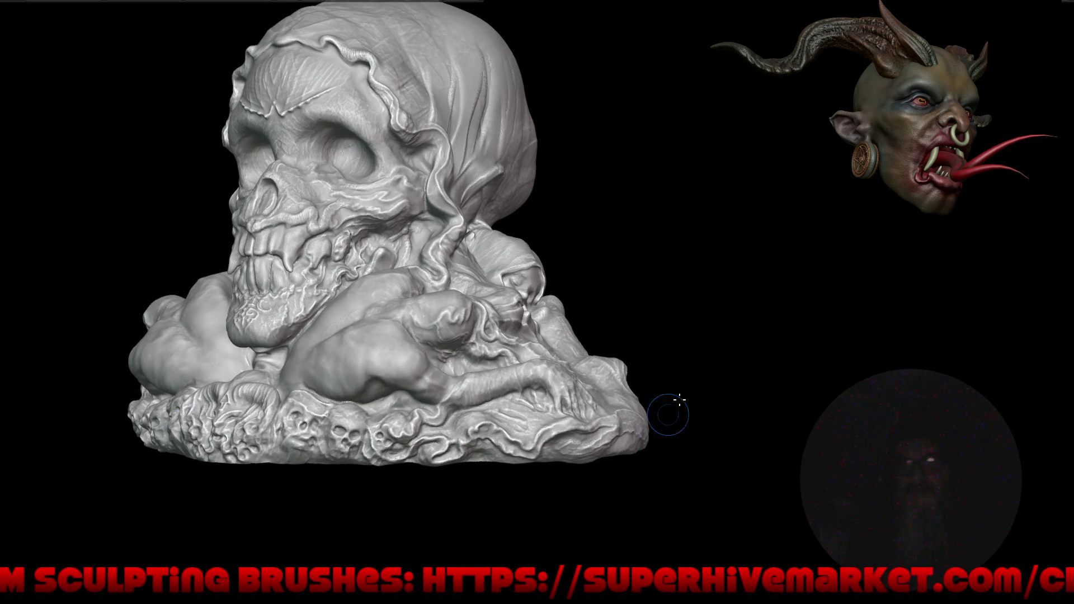
pyautogui.moveTo(679, 399); pyautogui.dragTo(683, 431, button='middle')
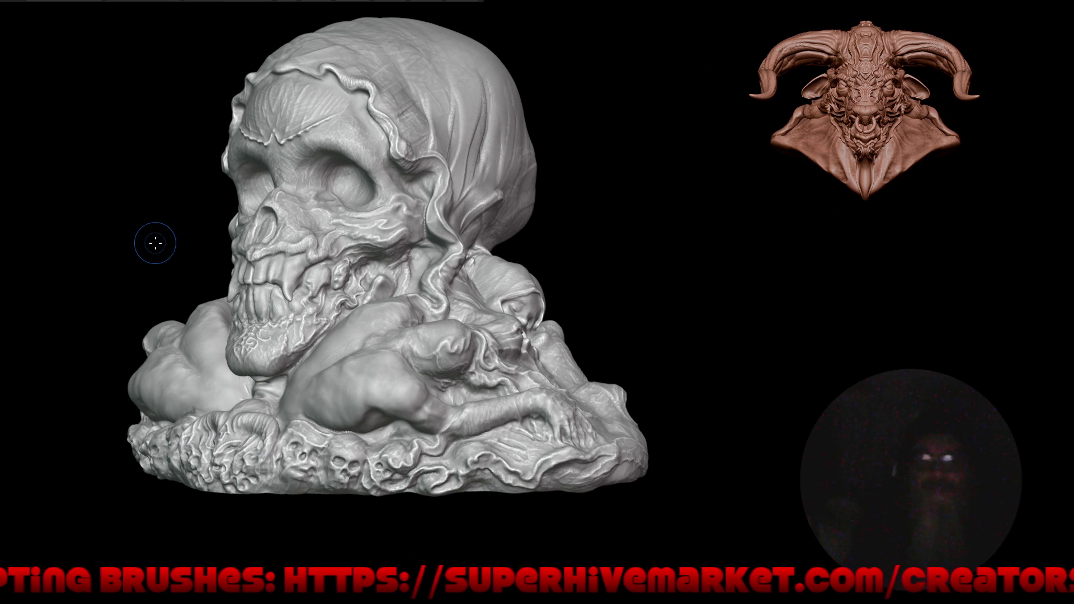
pyautogui.hotkey('ctrl', 'alt', 'space')
# Try reopening New Year 2026_002.blend from recent files; it can't be found, so check the Trash.
pyautogui.press('F4')
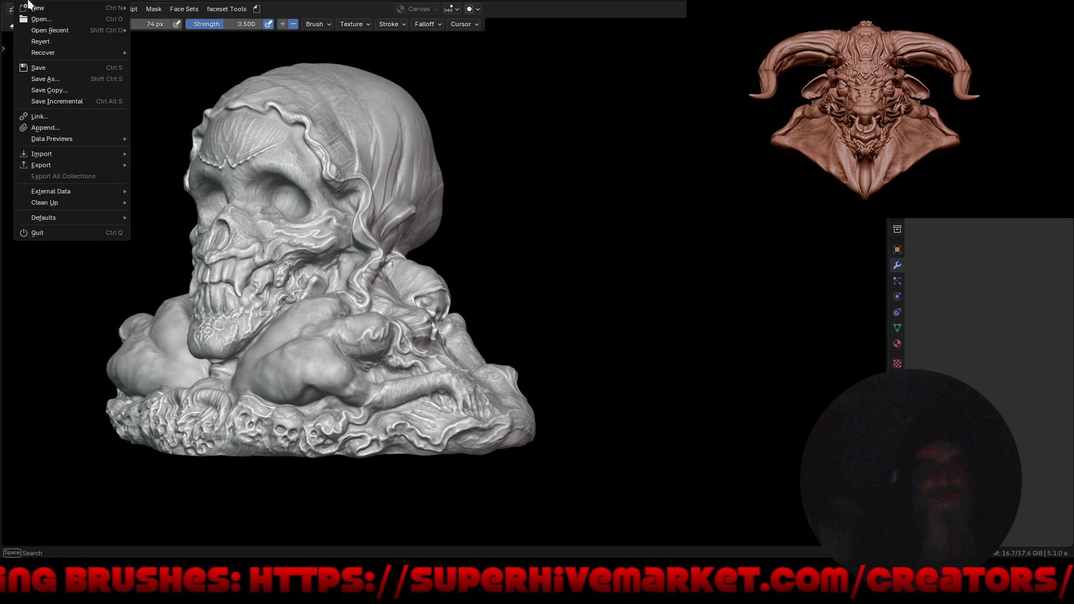
pyautogui.moveTo(44, 32)
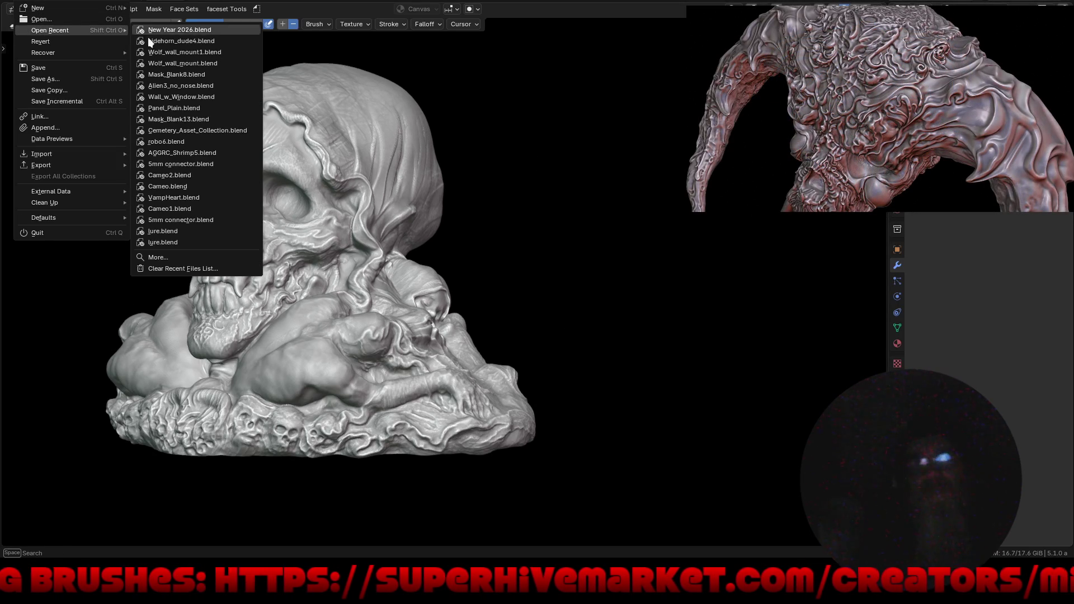
pyautogui.click(202, 256)
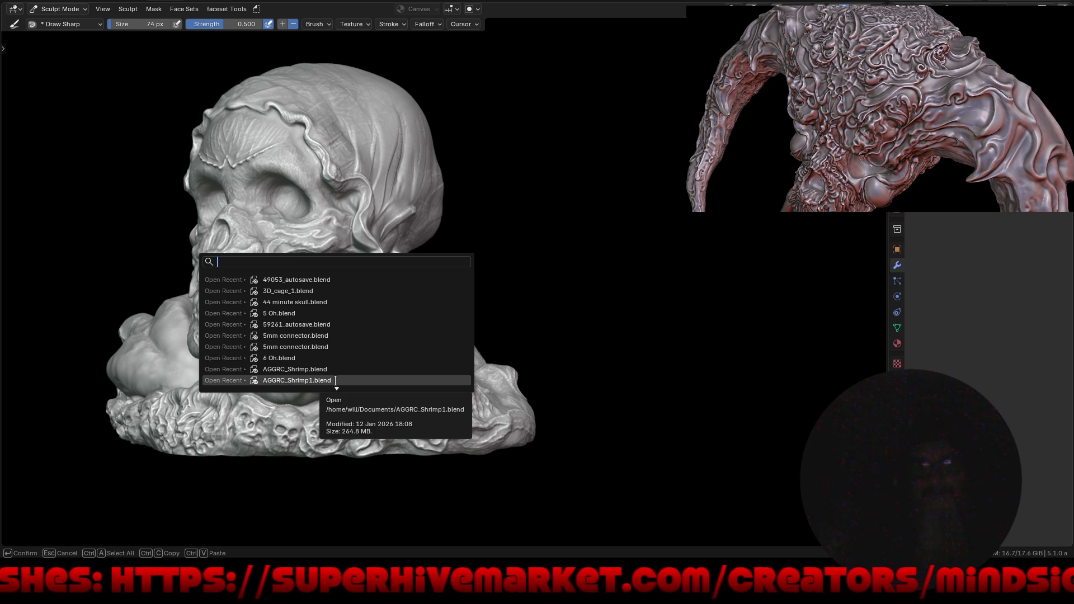
pyautogui.scroll(-12, 336, 380)
pyautogui.scroll(-7, 336, 372)
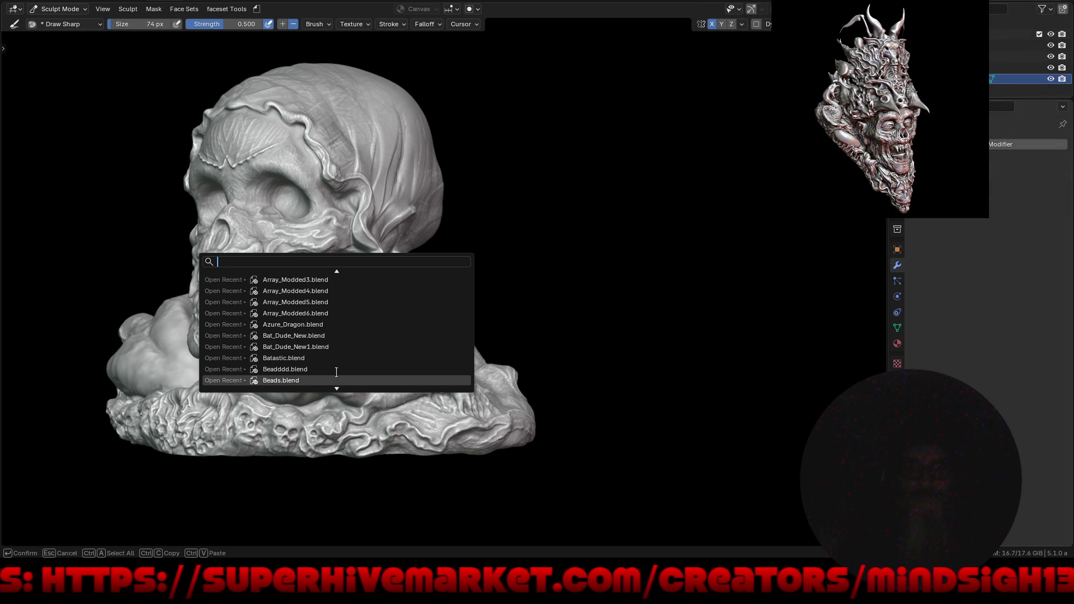
pyautogui.scroll(-20, 336, 372)
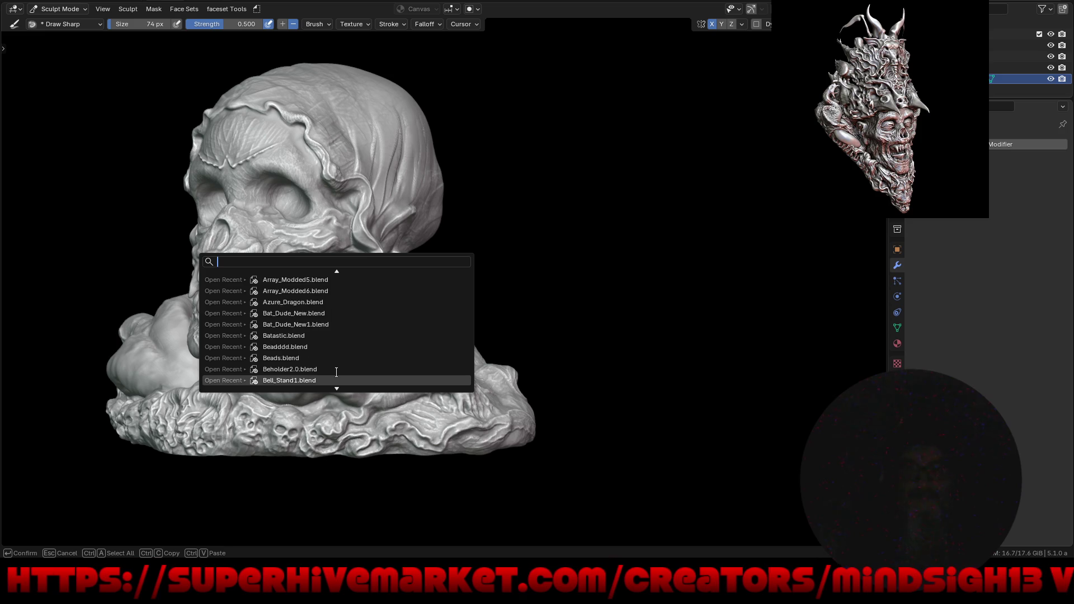
pyautogui.scroll(-15, 336, 372)
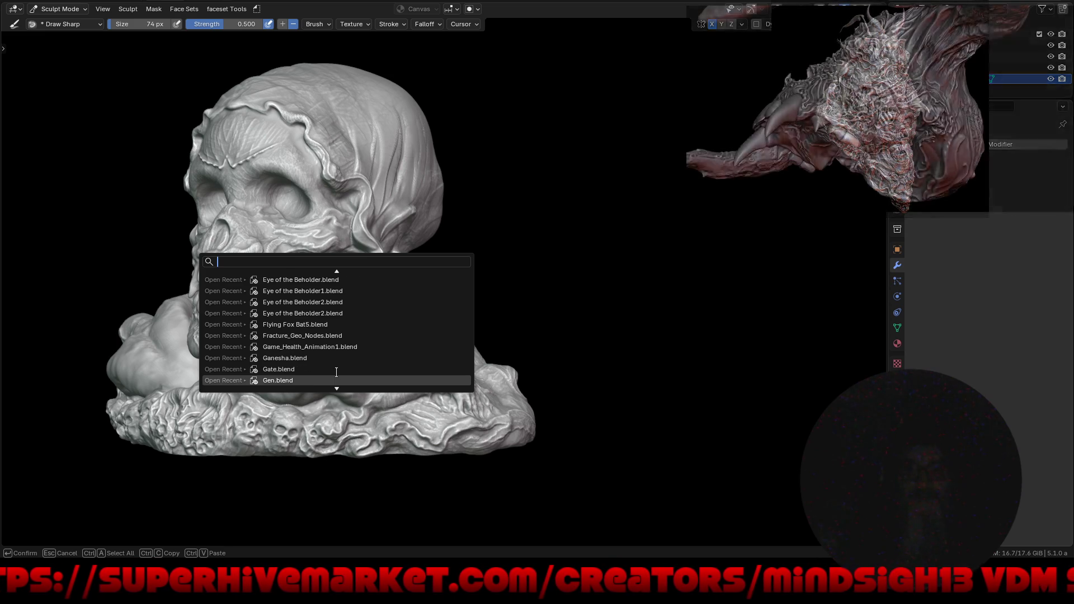
pyautogui.scroll(-18, 336, 373)
pyautogui.scroll(-14, 337, 372)
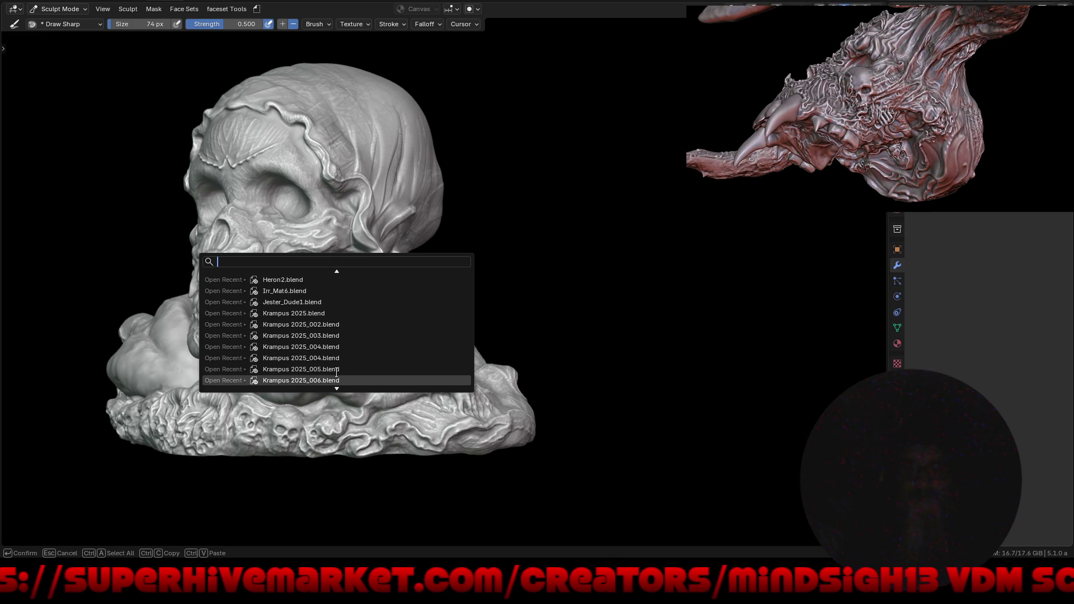
pyautogui.scroll(-7, 337, 372)
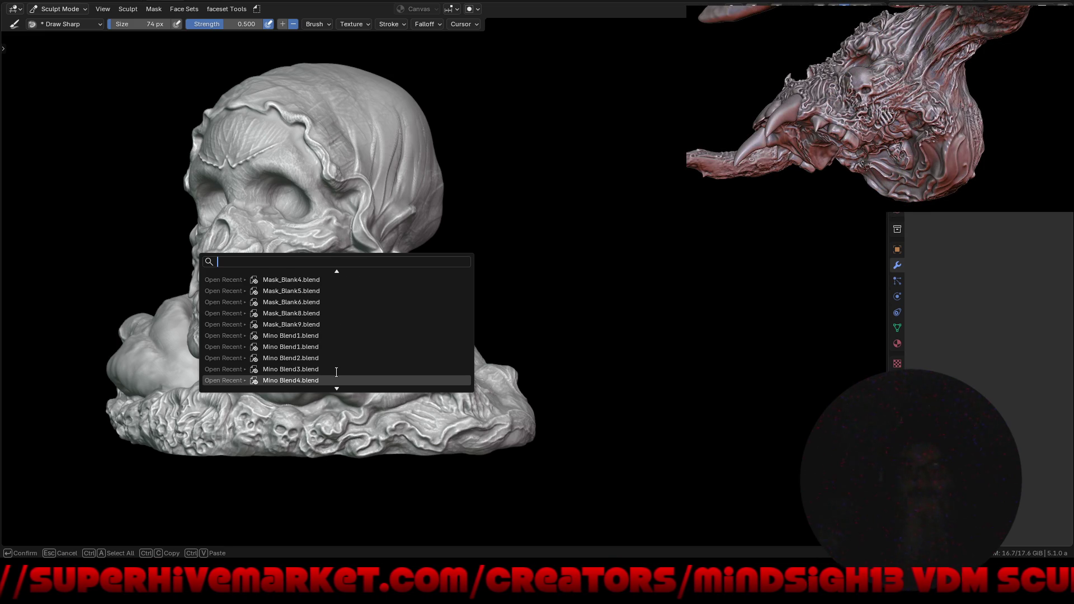
pyautogui.scroll(-6, 336, 372)
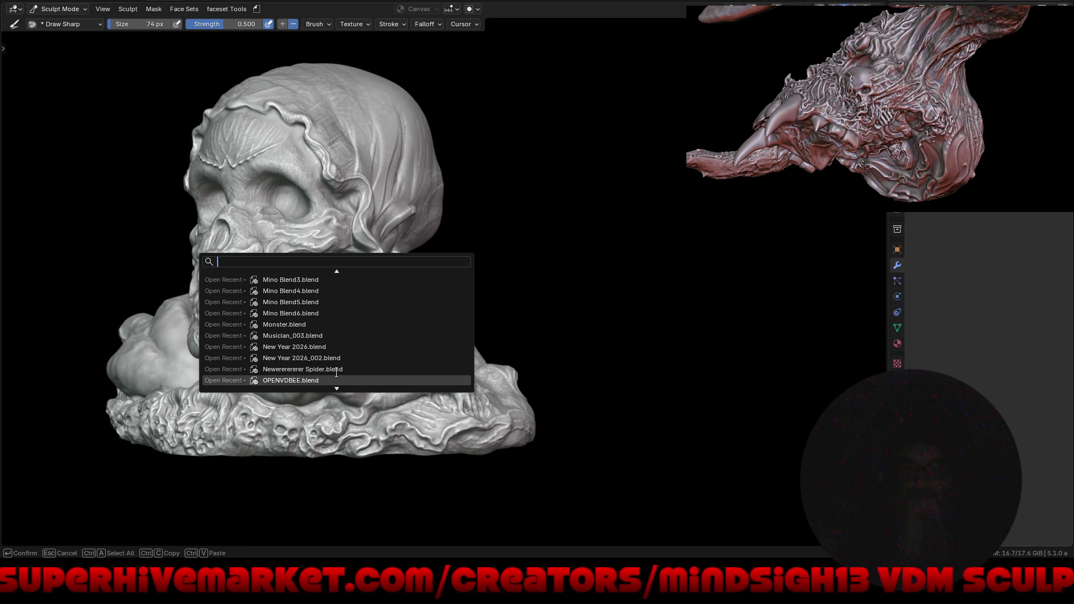
pyautogui.click(324, 357)
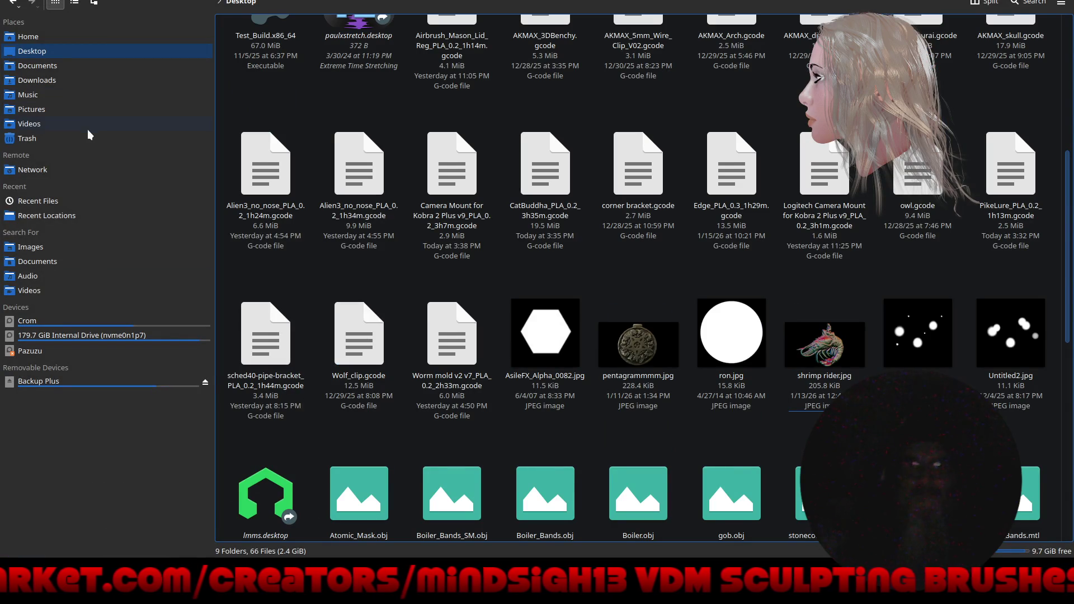
pyautogui.click(86, 139)
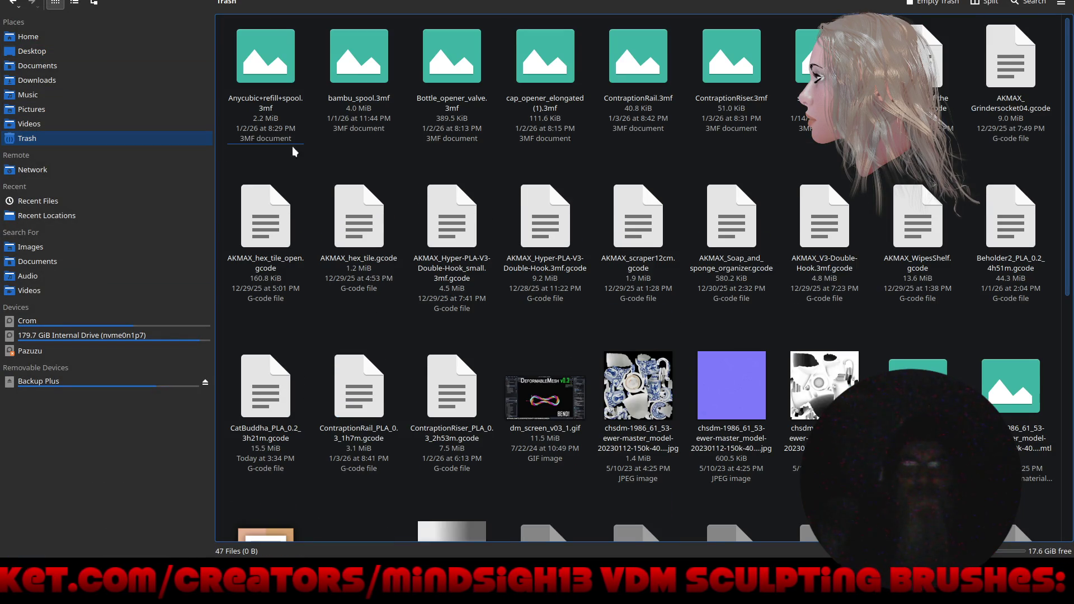
# Search Trash, Downloads, Documents and the Crom drive's Documents, then open Crom's Desktop folder.
pyautogui.click(665, 411)
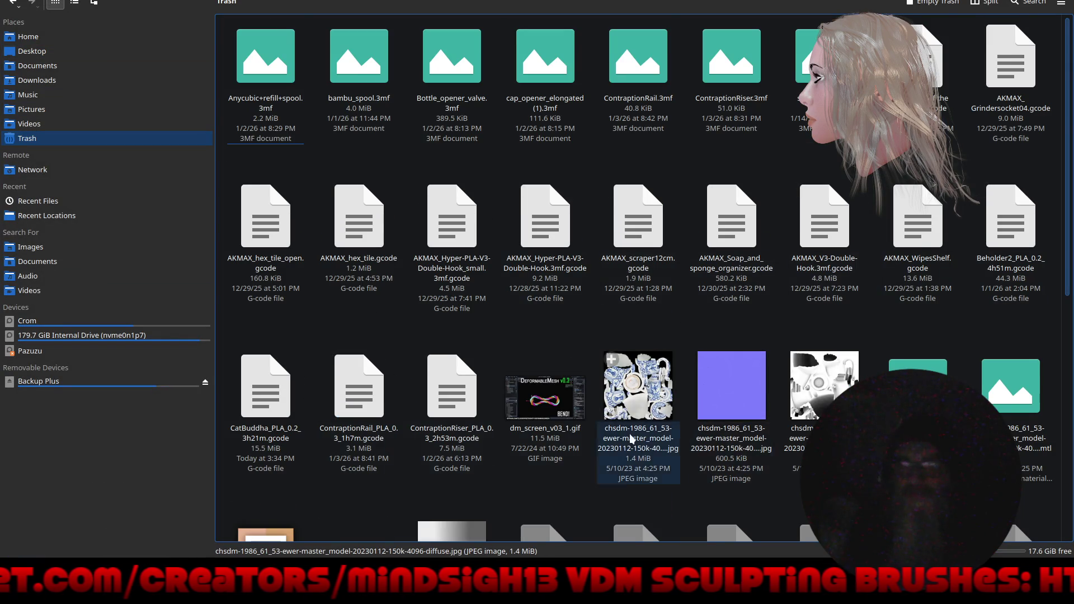
pyautogui.scroll(-5, 629, 440)
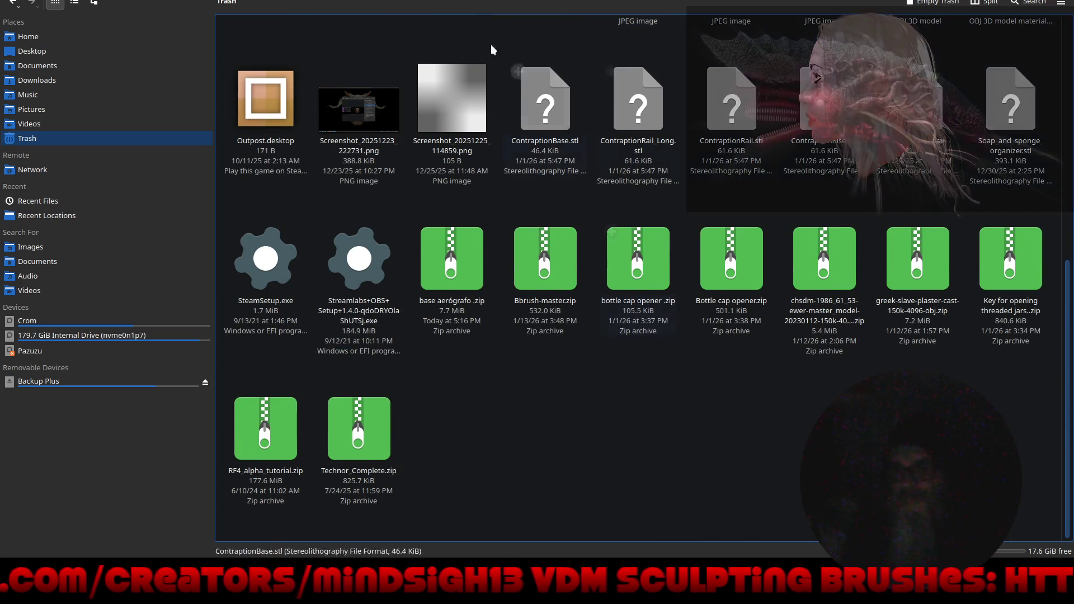
pyautogui.click(66, 81)
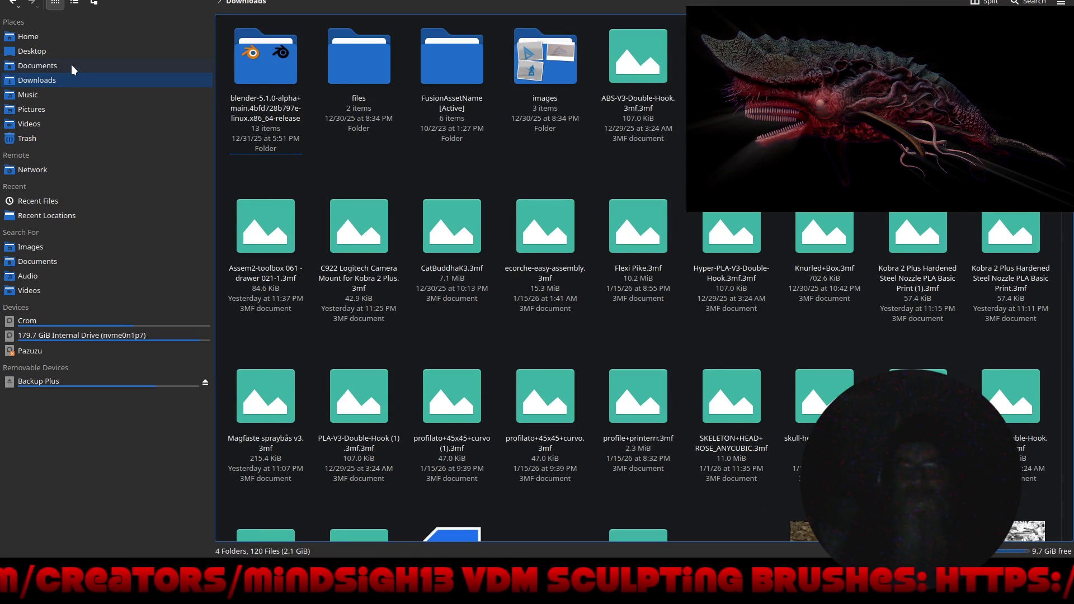
pyautogui.click(71, 67)
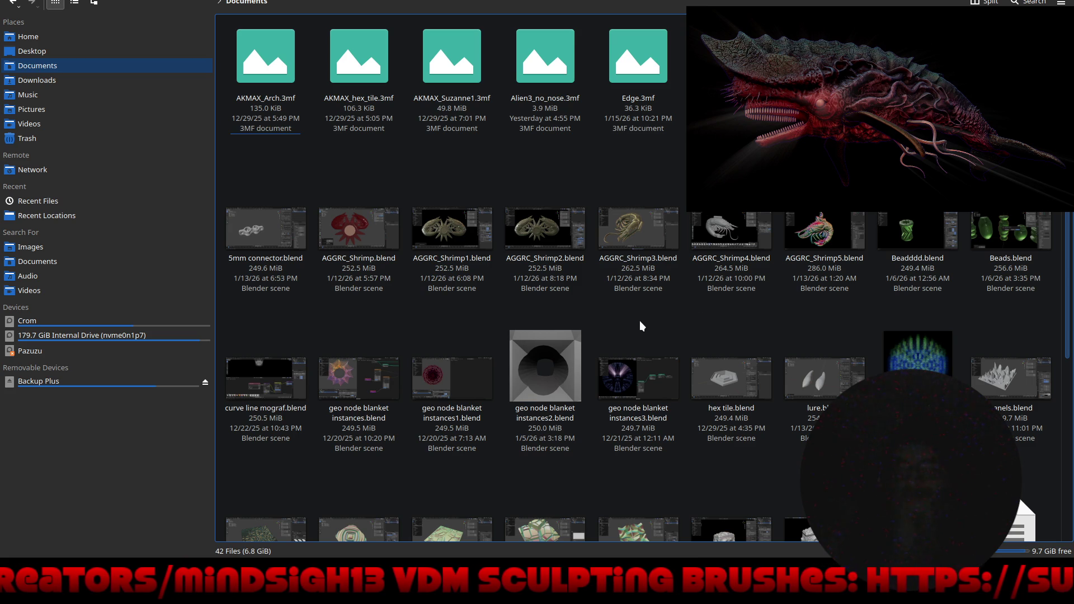
pyautogui.scroll(-5, 640, 323)
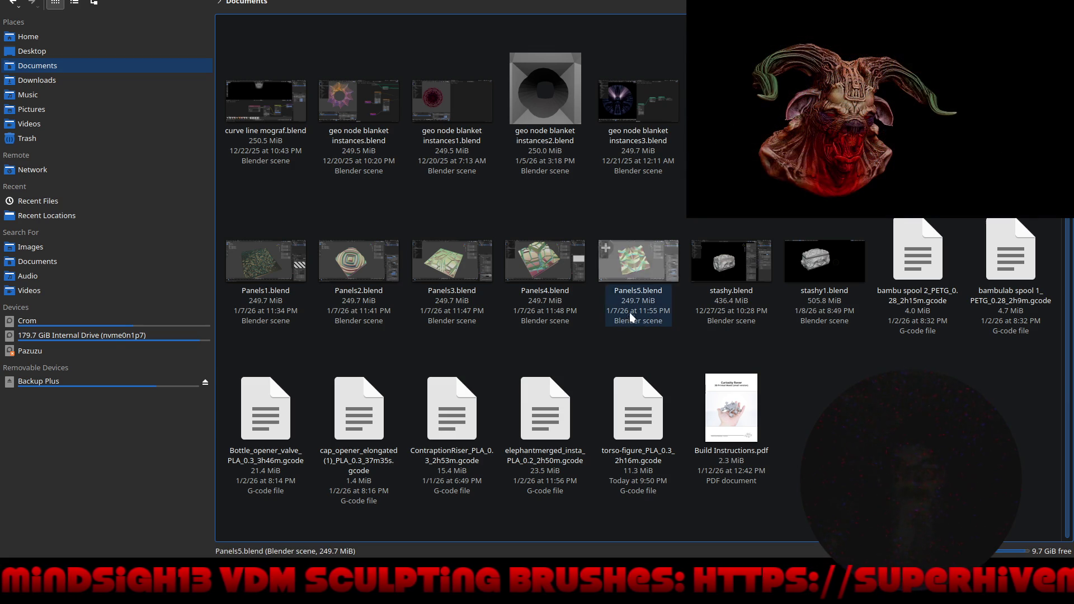
pyautogui.click(112, 317)
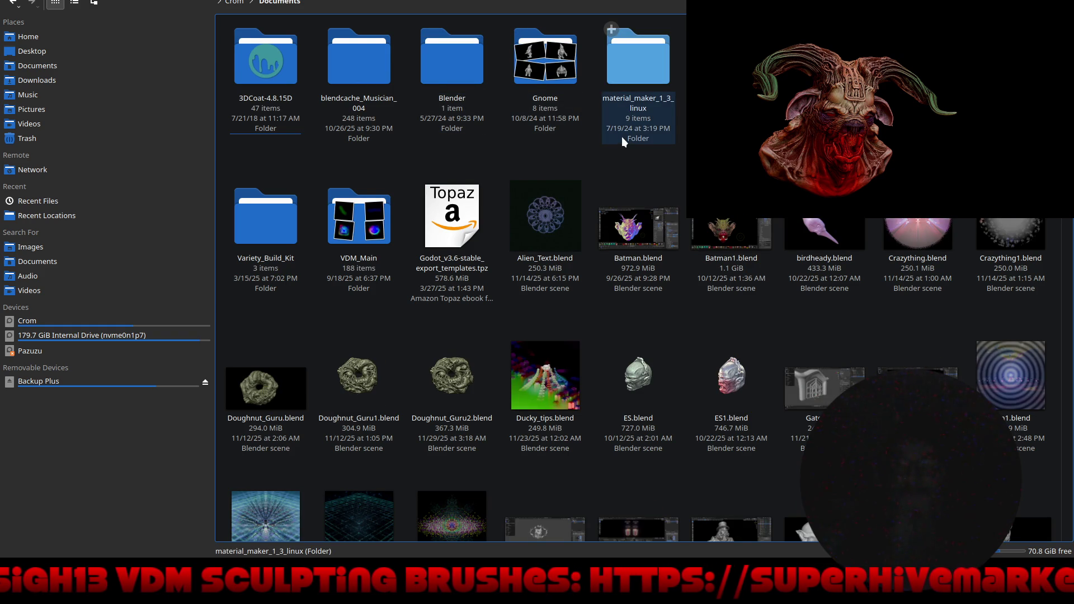
pyautogui.scroll(-10, 623, 138)
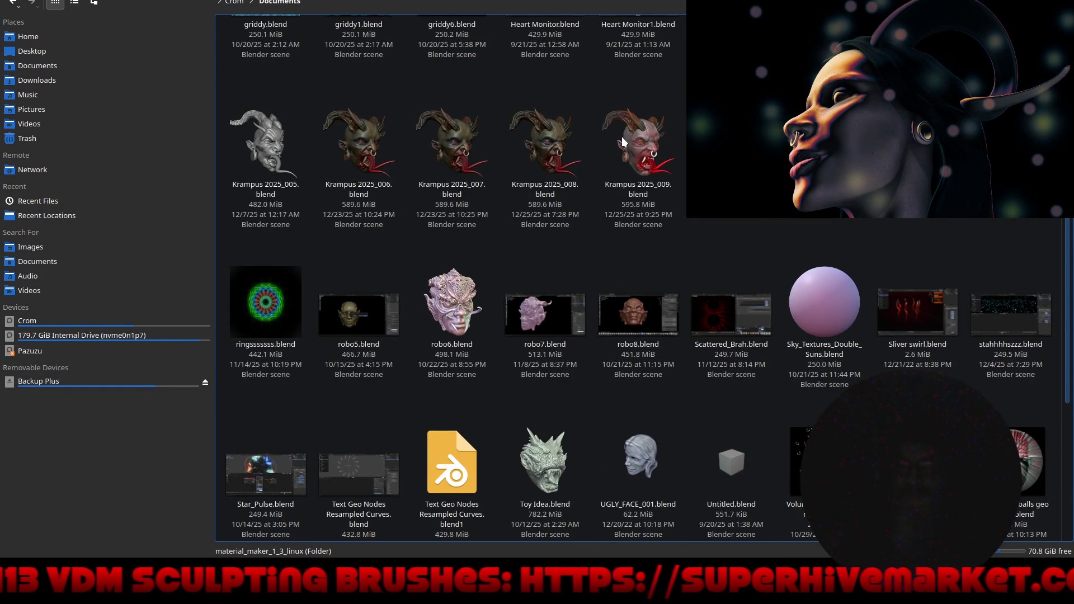
pyautogui.scroll(-3, 621, 137)
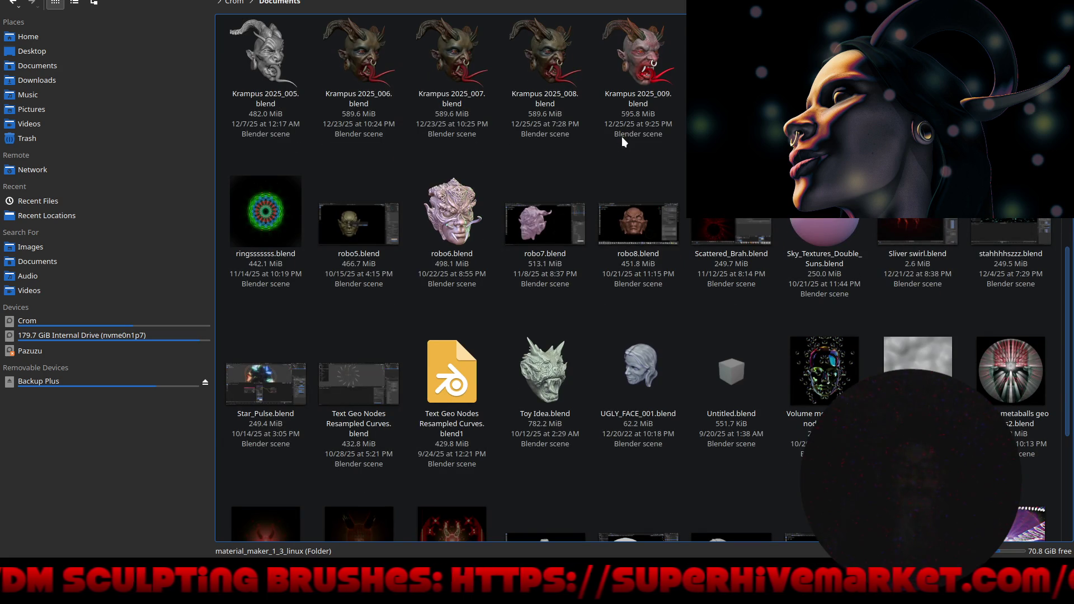
pyautogui.scroll(10, 621, 137)
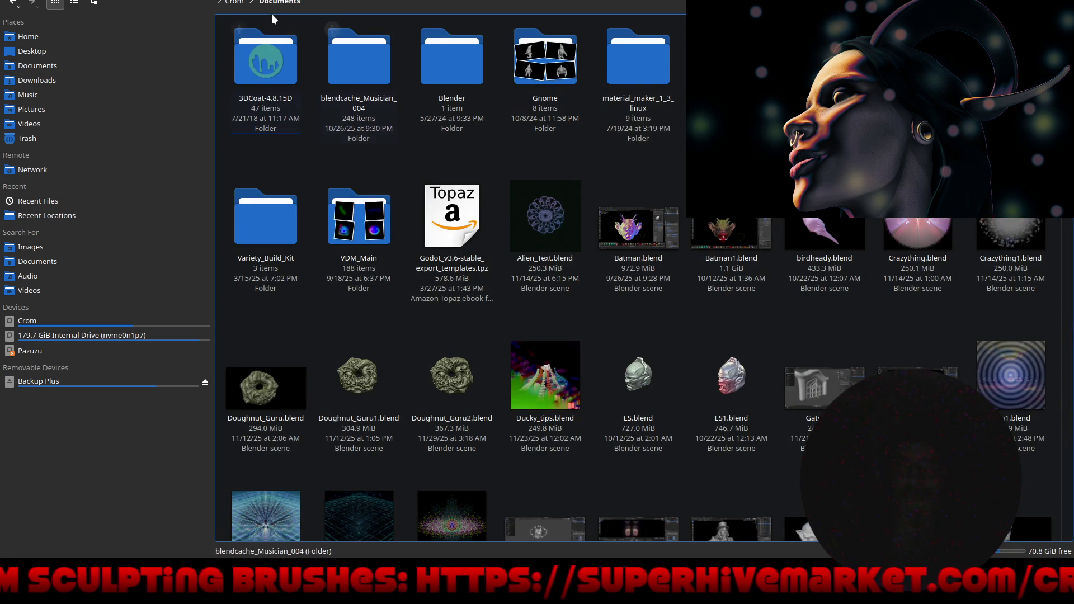
pyautogui.click(233, 4)
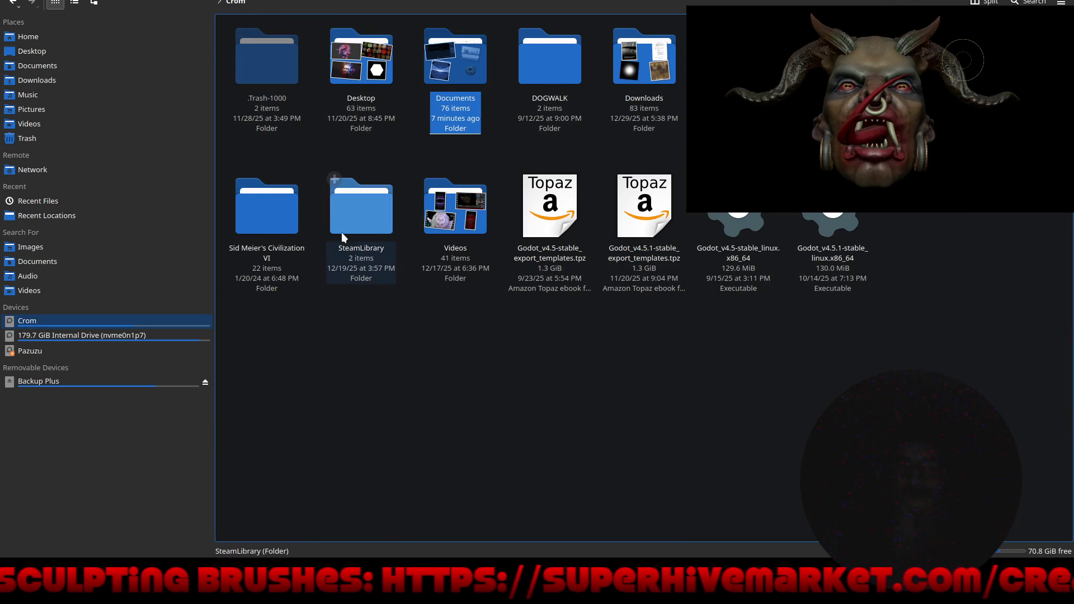
pyautogui.click(360, 78)
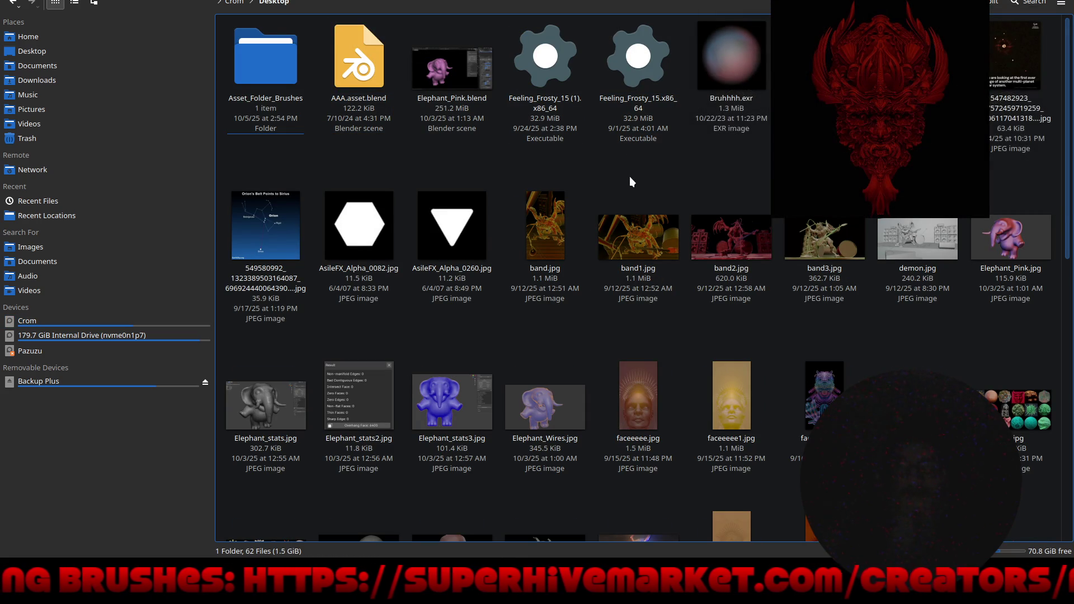
# Scroll through the Crom drive's Desktop folder, then switch to the home Desktop folder.
pyautogui.scroll(-5, 630, 177)
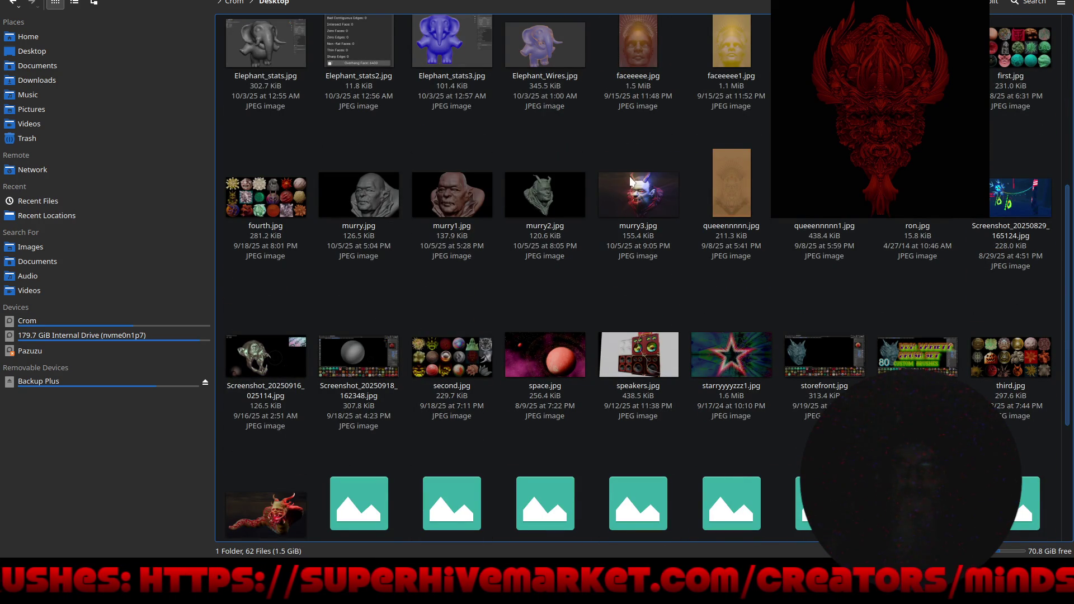
pyautogui.scroll(-3, 630, 178)
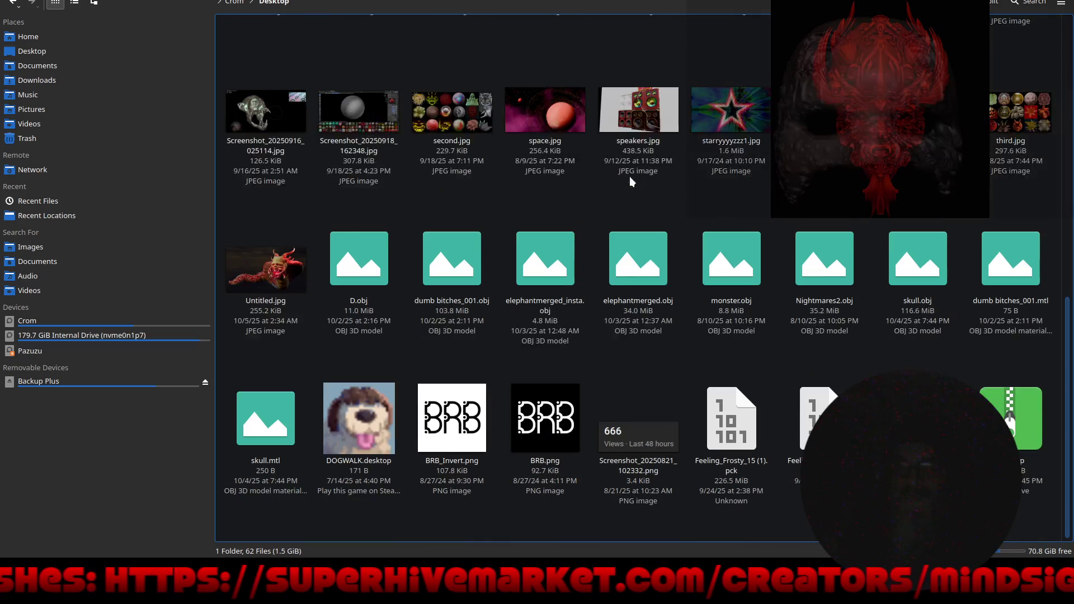
pyautogui.scroll(8, 629, 178)
pyautogui.scroll(1, 630, 181)
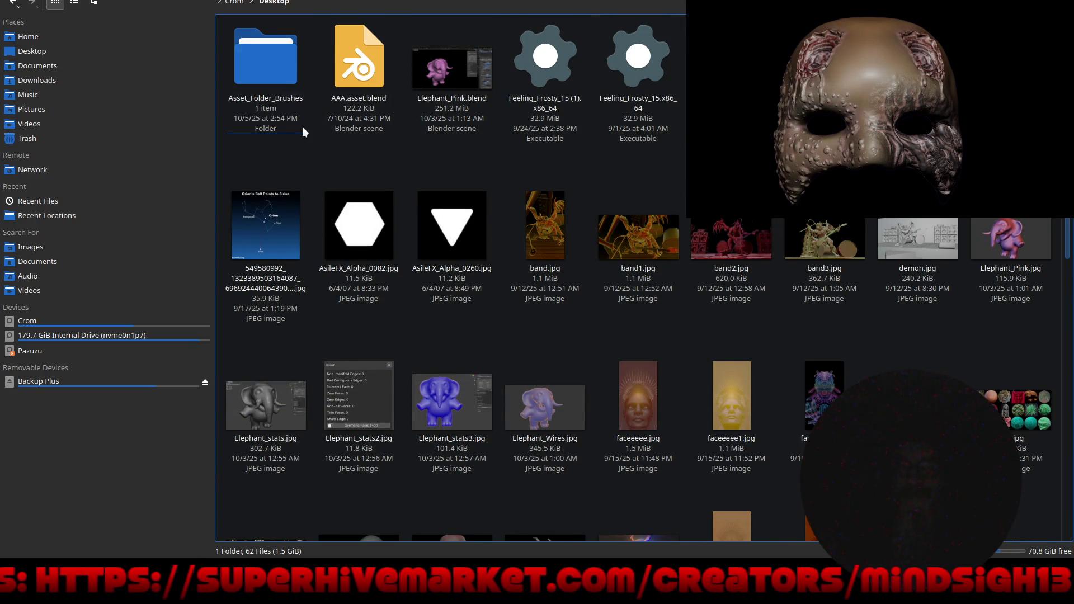
pyautogui.click(56, 49)
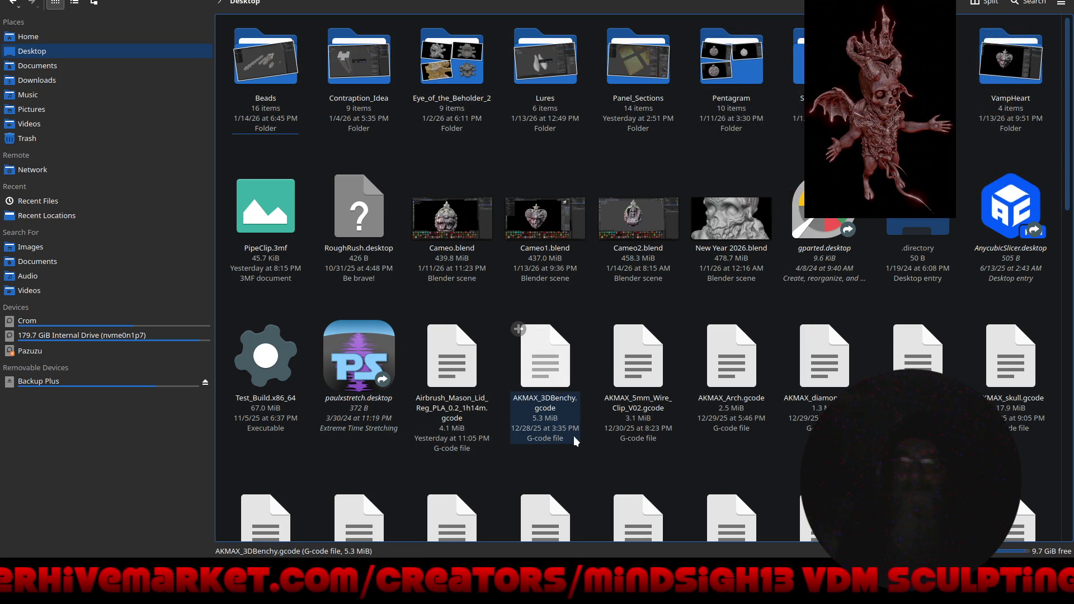
# Scroll through Desktop, Documents, Downloads and Pictures in turn, then open the Videos folder.
pyautogui.scroll(-5, 572, 435)
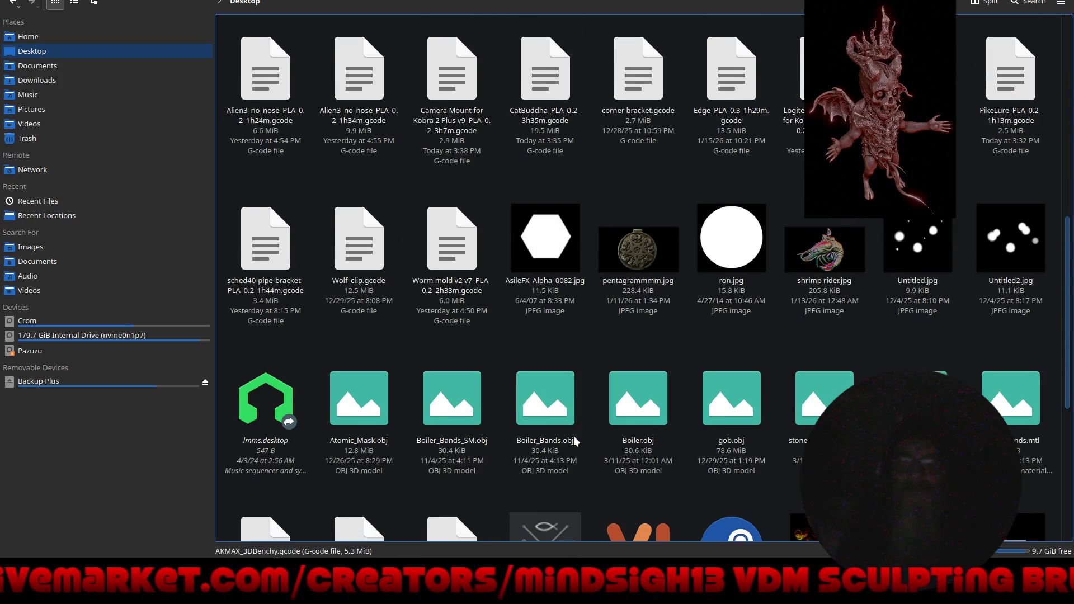
pyautogui.scroll(-5, 574, 442)
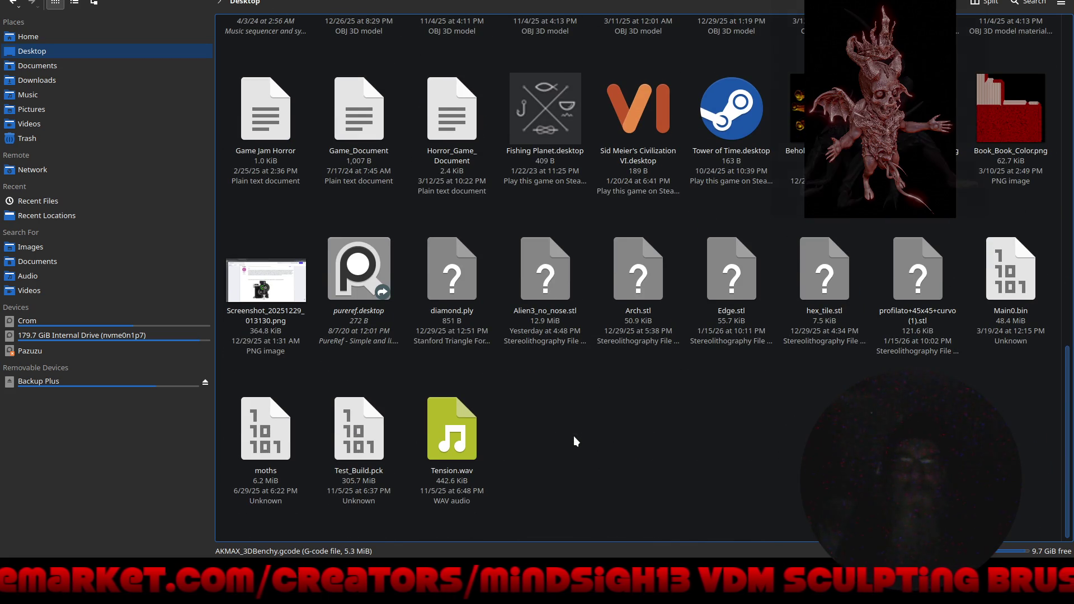
pyautogui.click(84, 69)
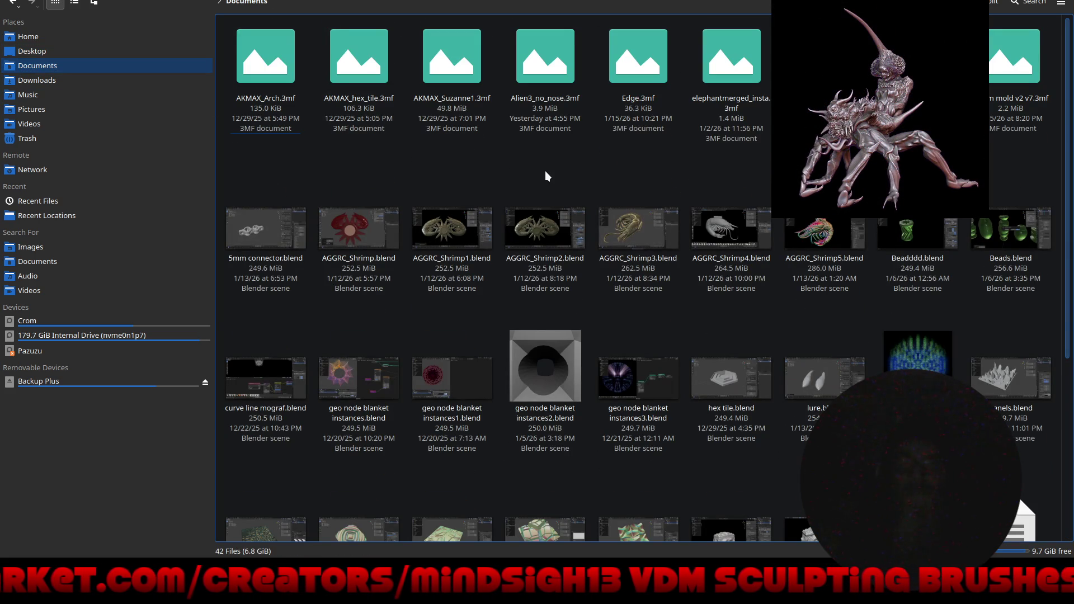
pyautogui.scroll(-5, 546, 175)
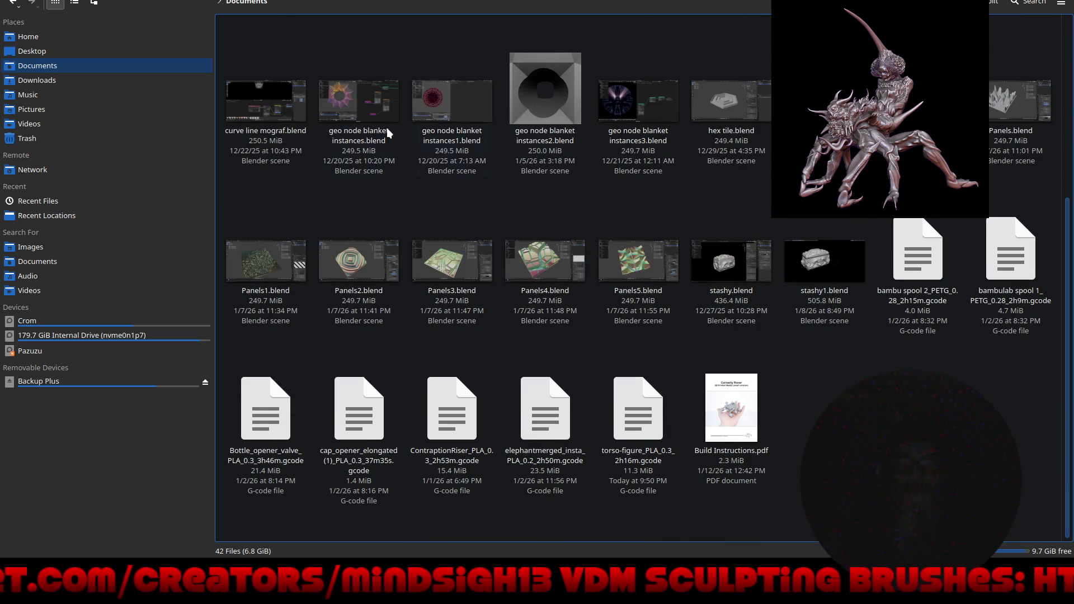
pyautogui.click(81, 84)
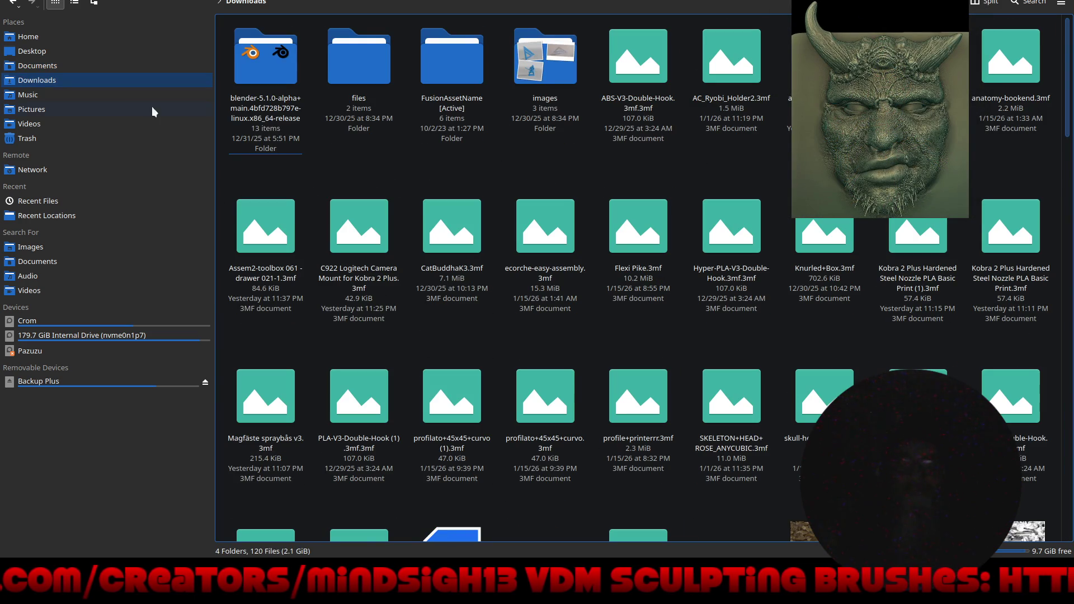
pyautogui.scroll(-3, 528, 168)
pyautogui.scroll(-10, 527, 165)
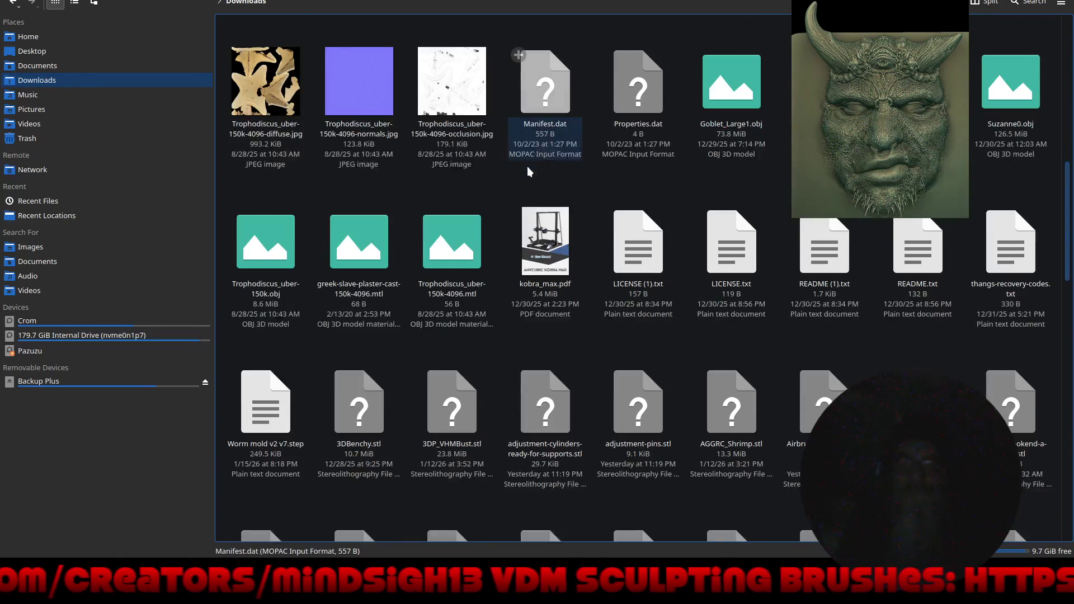
pyautogui.click(83, 109)
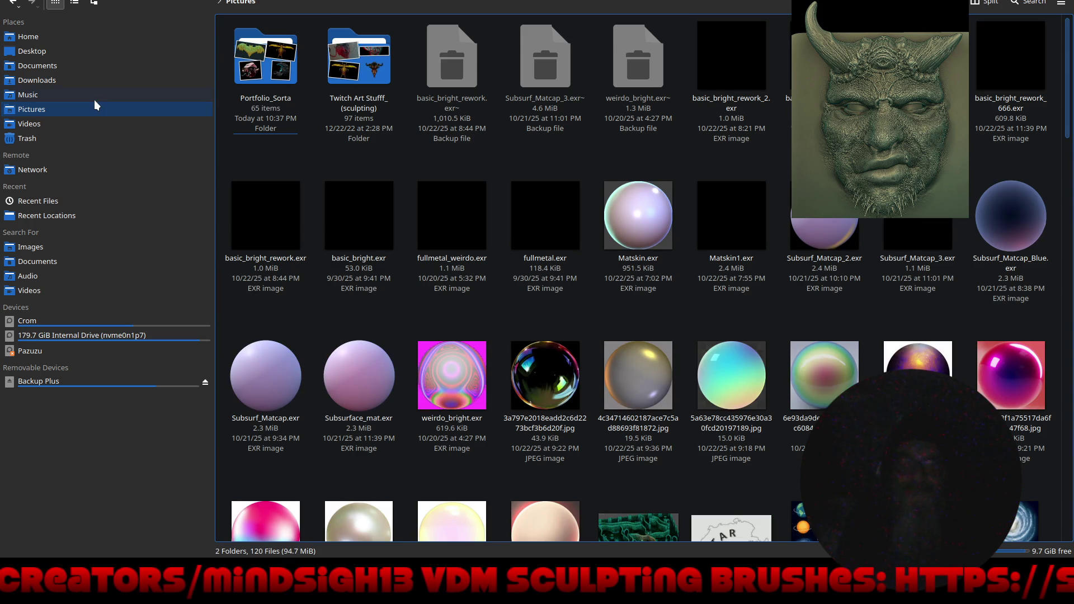
pyautogui.scroll(-10, 431, 184)
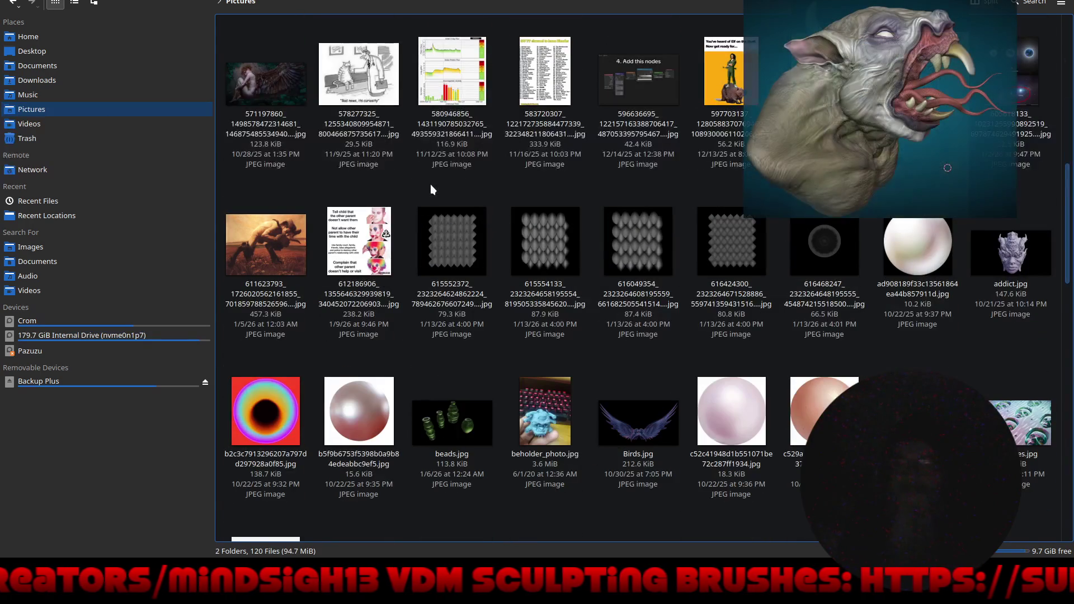
pyautogui.scroll(-8, 431, 184)
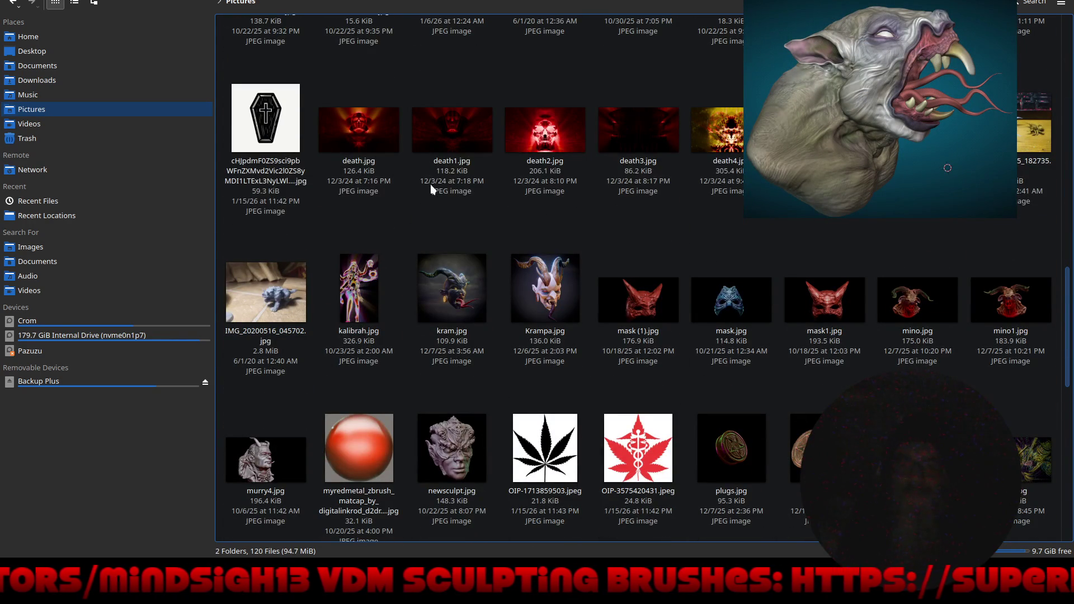
pyautogui.scroll(-5, 430, 184)
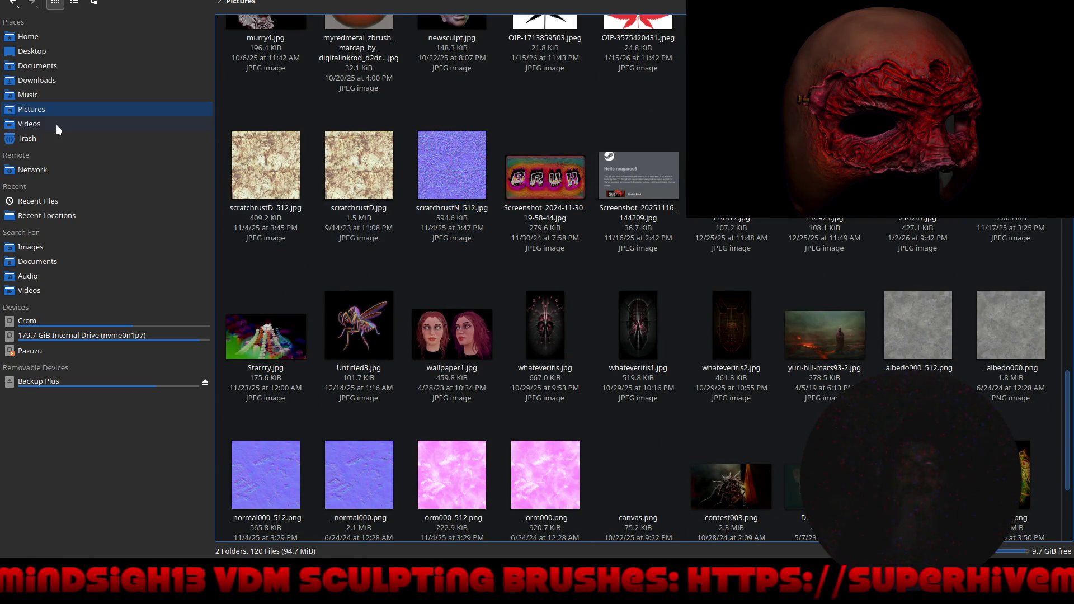
pyautogui.click(56, 125)
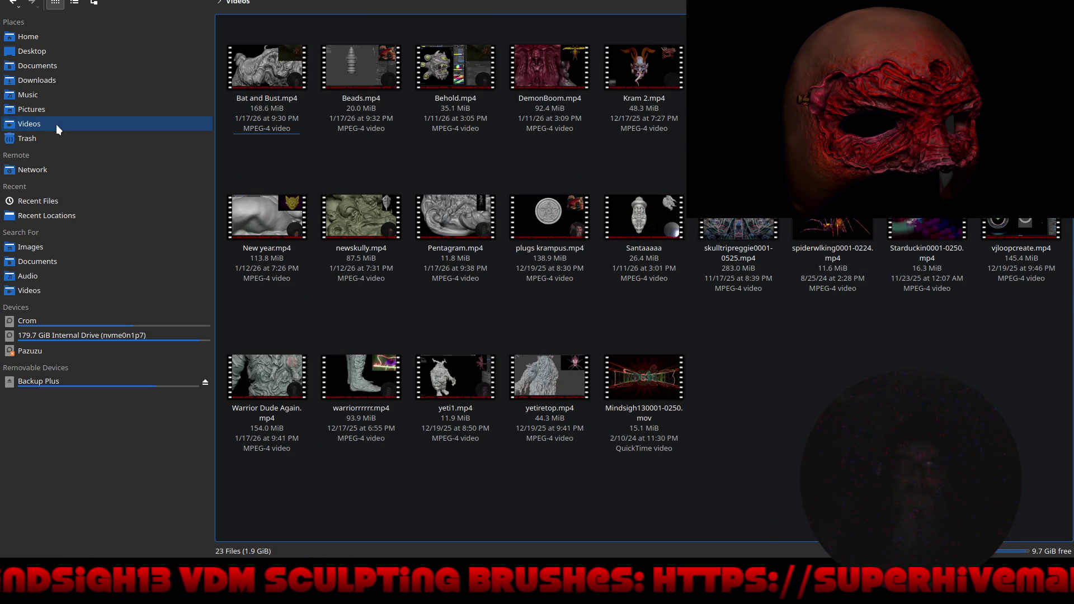
# Open the Crom drive and browse through its Desktop folder.
pyautogui.click(71, 317)
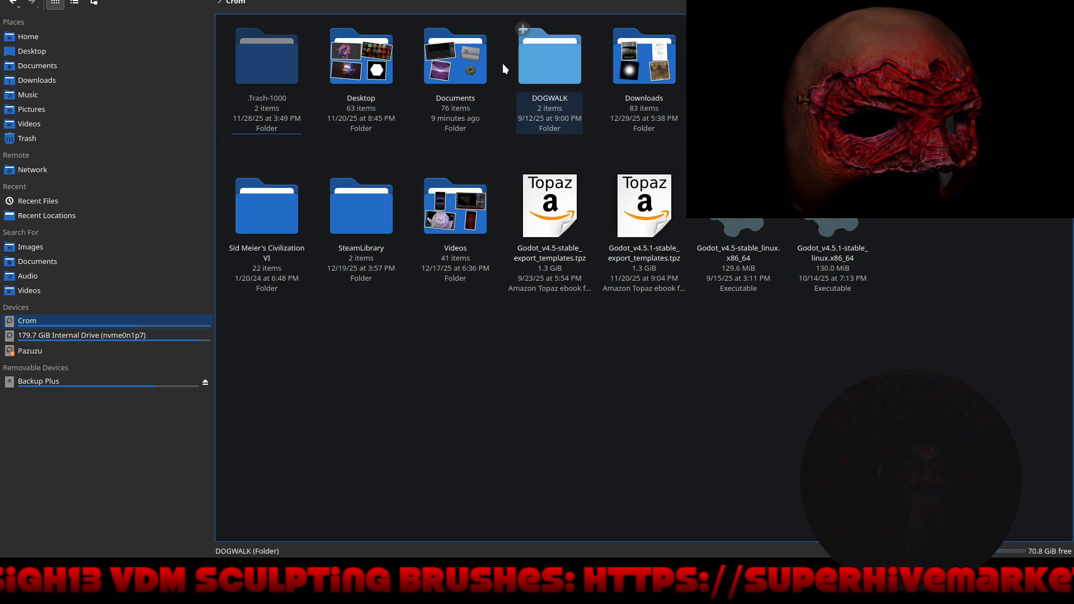
pyautogui.doubleClick(360, 55)
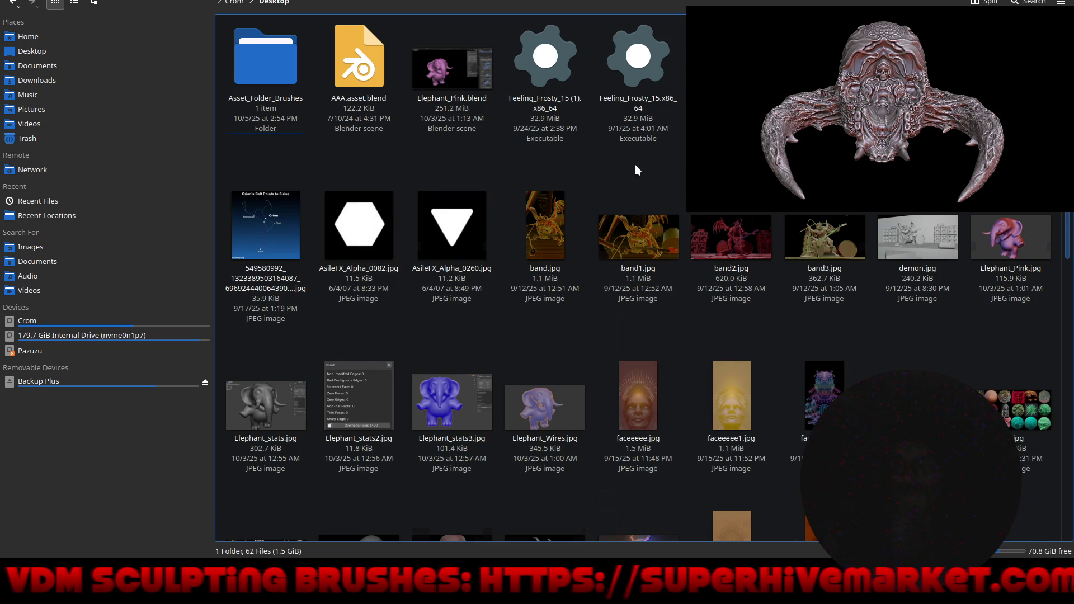
pyautogui.scroll(-5, 635, 170)
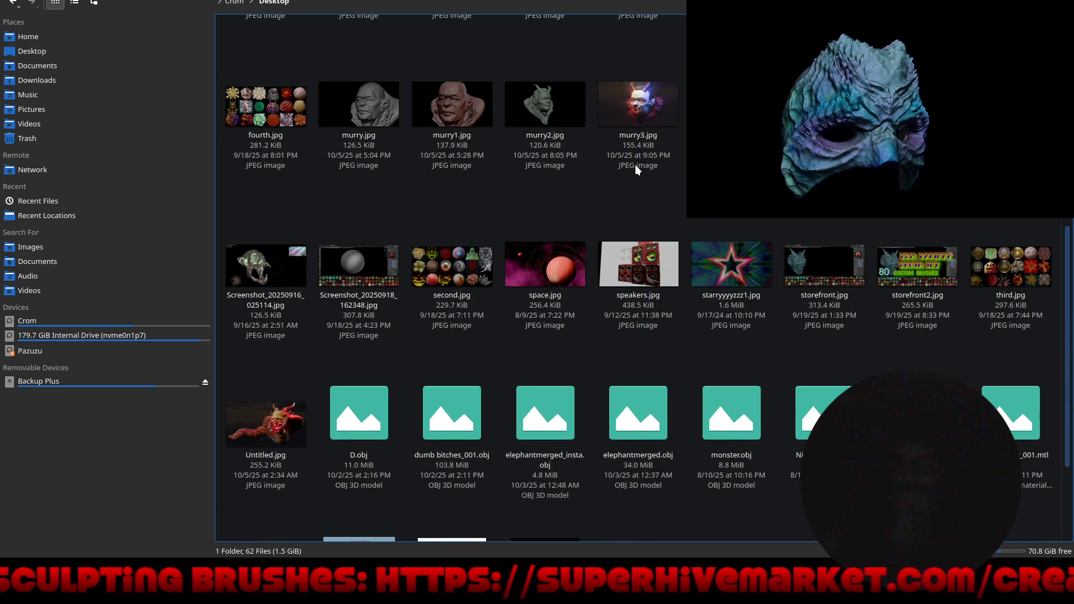
pyautogui.scroll(-2, 636, 169)
pyautogui.scroll(8, 636, 165)
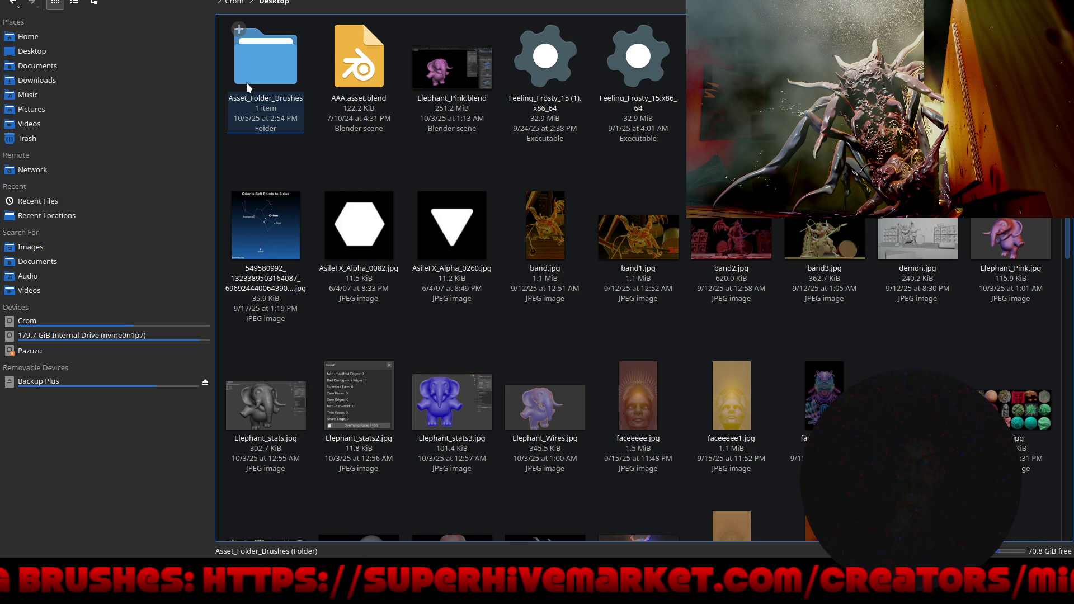
# Return to the Crom drive and browse the files in its Downloads folder.
pyautogui.click(235, 5)
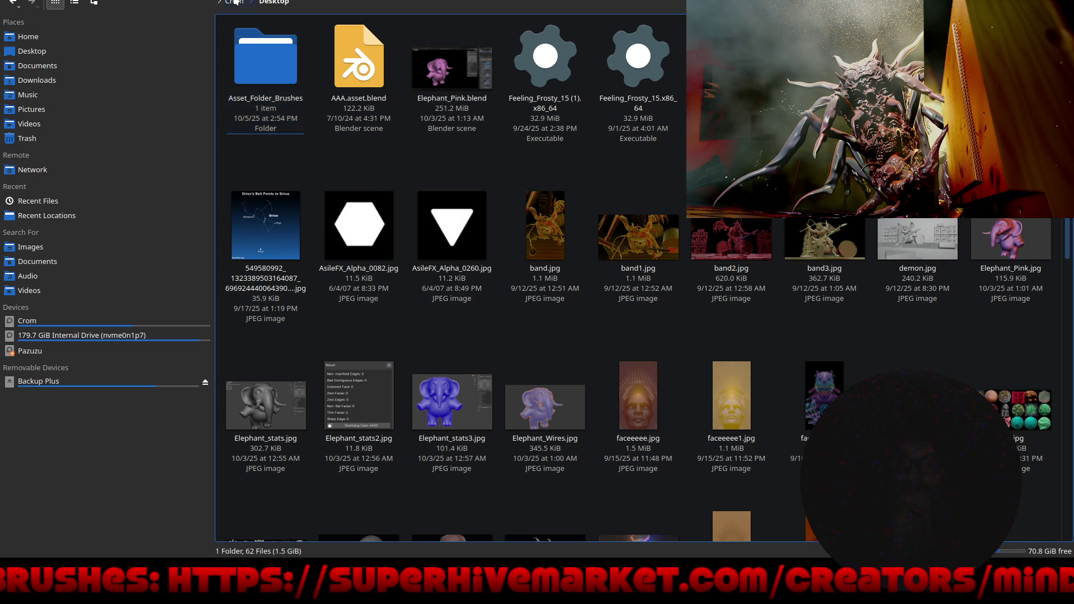
pyautogui.click(643, 61)
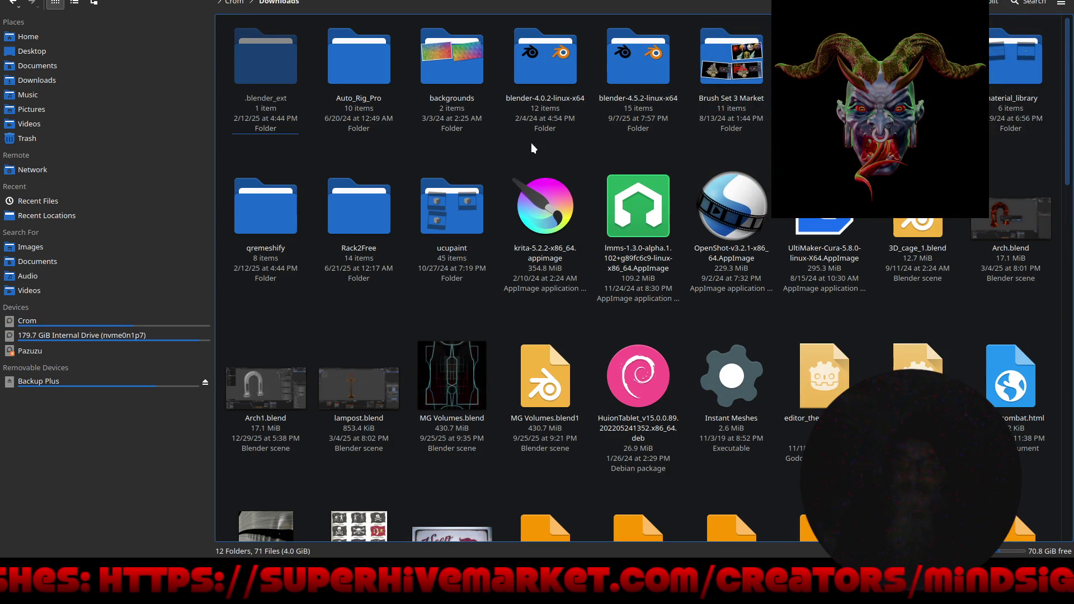
pyautogui.scroll(-10, 531, 144)
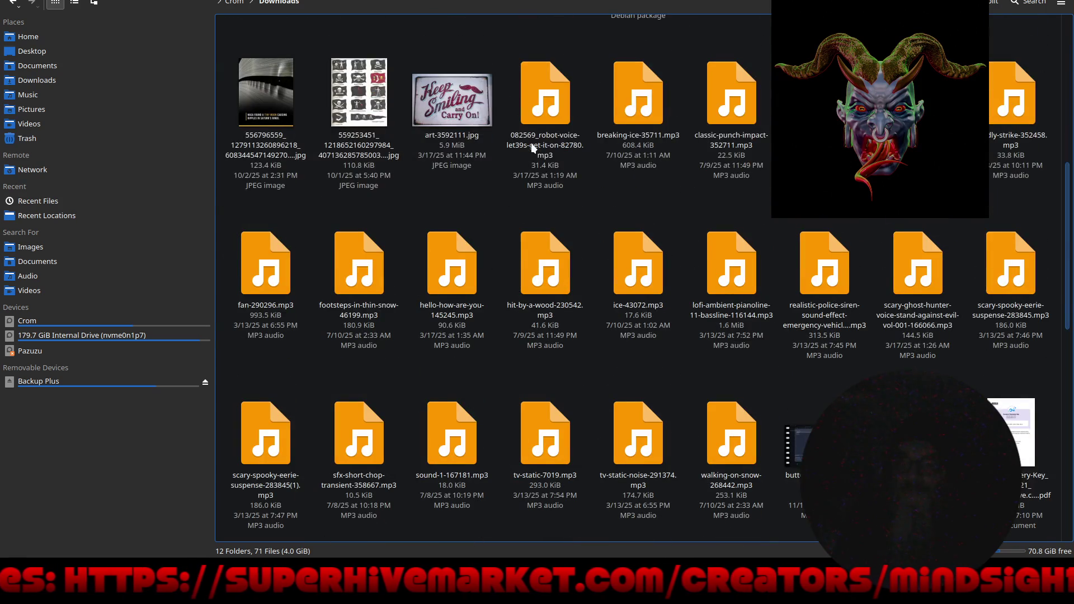
pyautogui.scroll(-5, 532, 146)
pyautogui.scroll(-2, 531, 147)
pyautogui.scroll(8, 531, 146)
pyautogui.scroll(10, 531, 143)
# Switch to the Backup Plus drive and look over its contents.
pyautogui.click(68, 383)
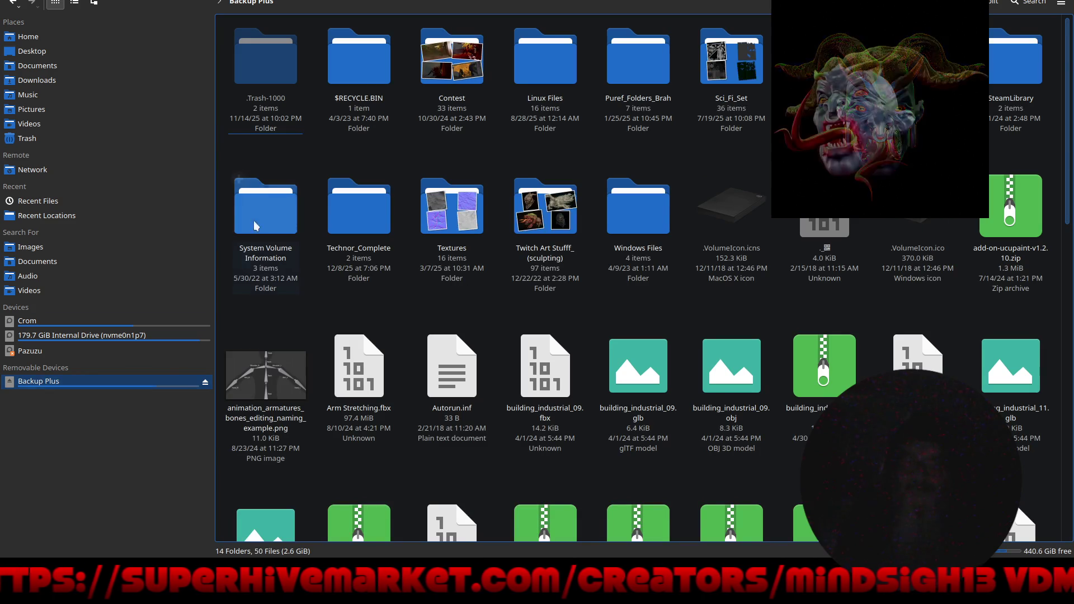
pyautogui.scroll(-10, 592, 215)
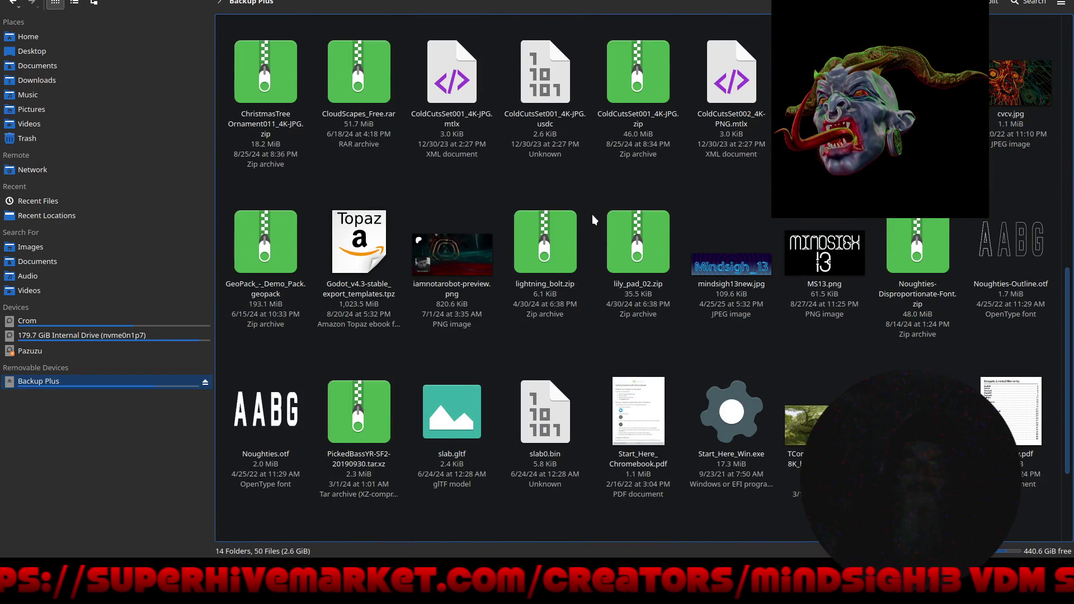
pyautogui.scroll(-1, 593, 215)
pyautogui.scroll(-2, 591, 214)
pyautogui.scroll(10, 592, 214)
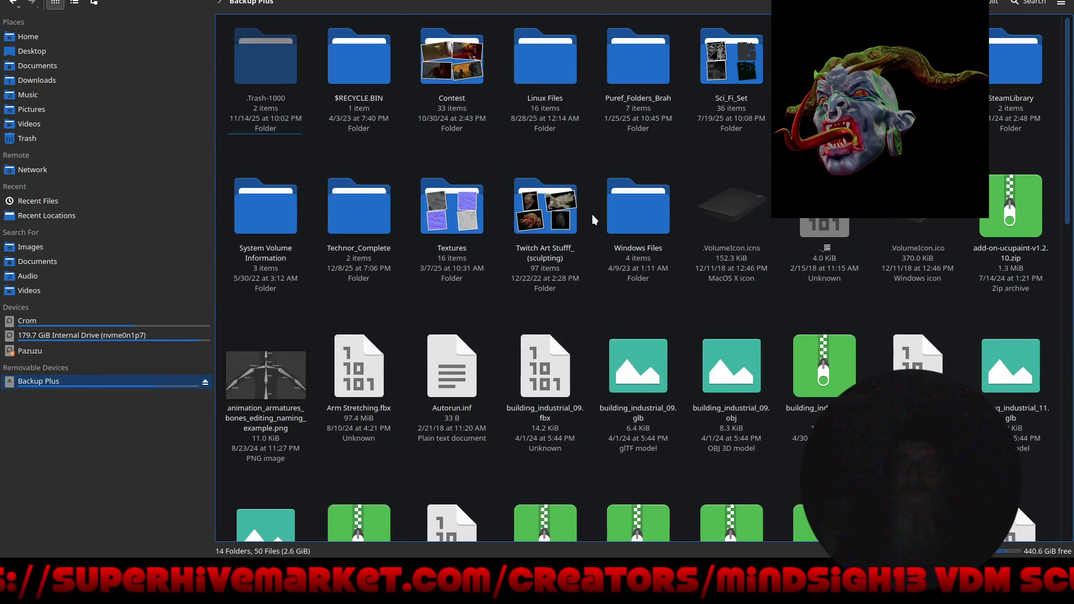
# Open Linux Files, glance into its Desktop folder, then go back and open Documents.
pyautogui.click(542, 48)
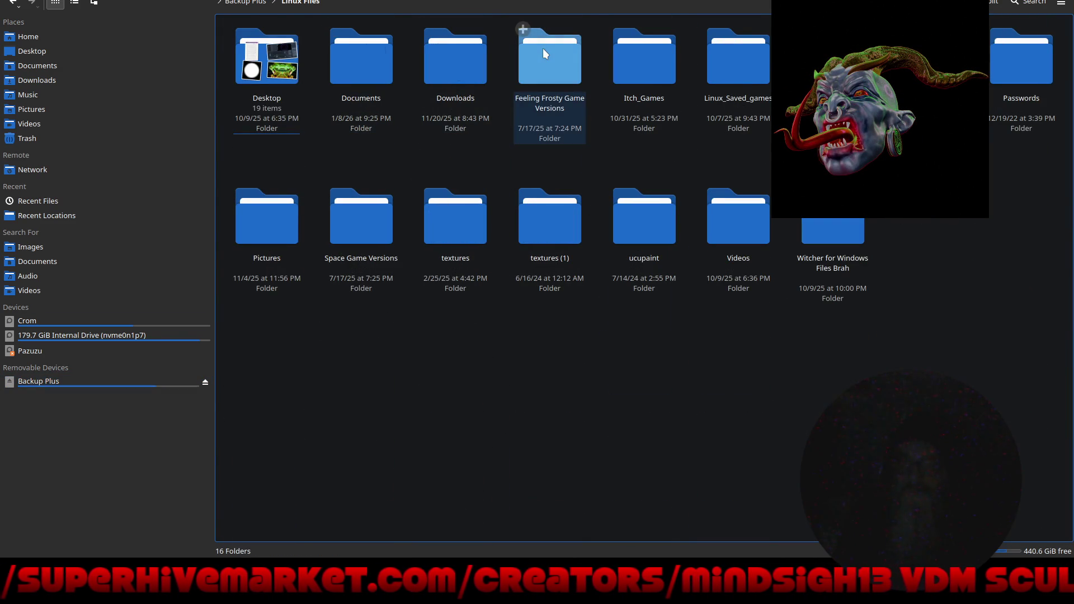
pyautogui.click(279, 49)
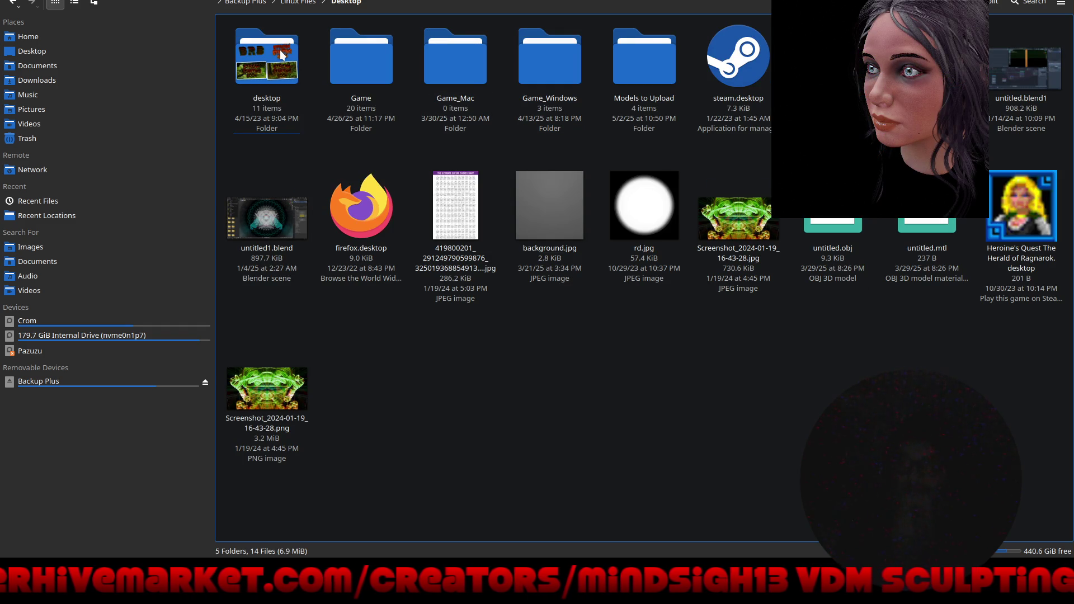
pyautogui.hotkey('alt', 'Left')
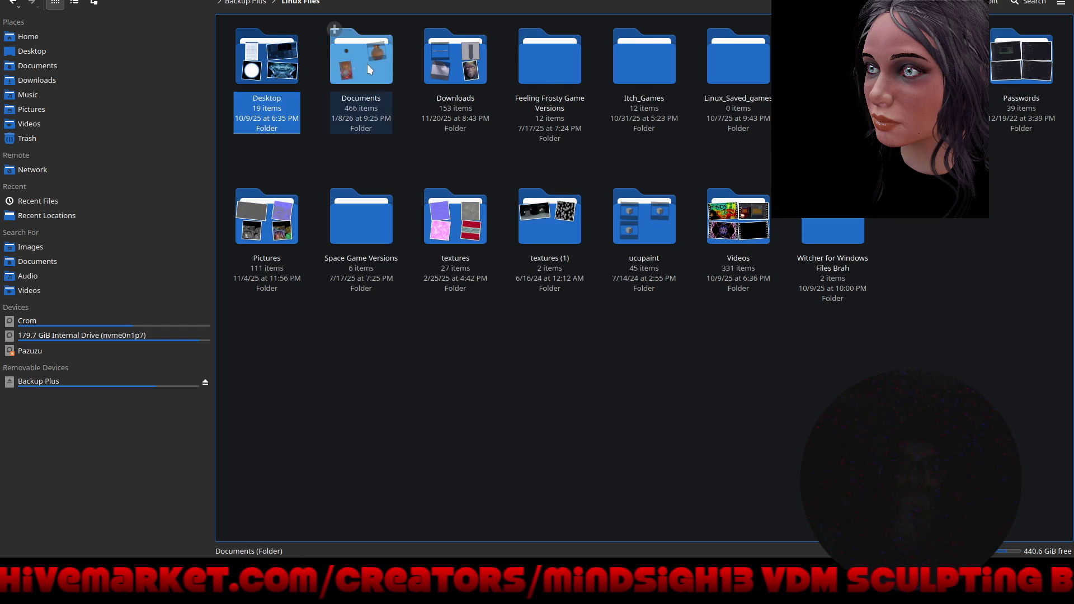
pyautogui.click(367, 66)
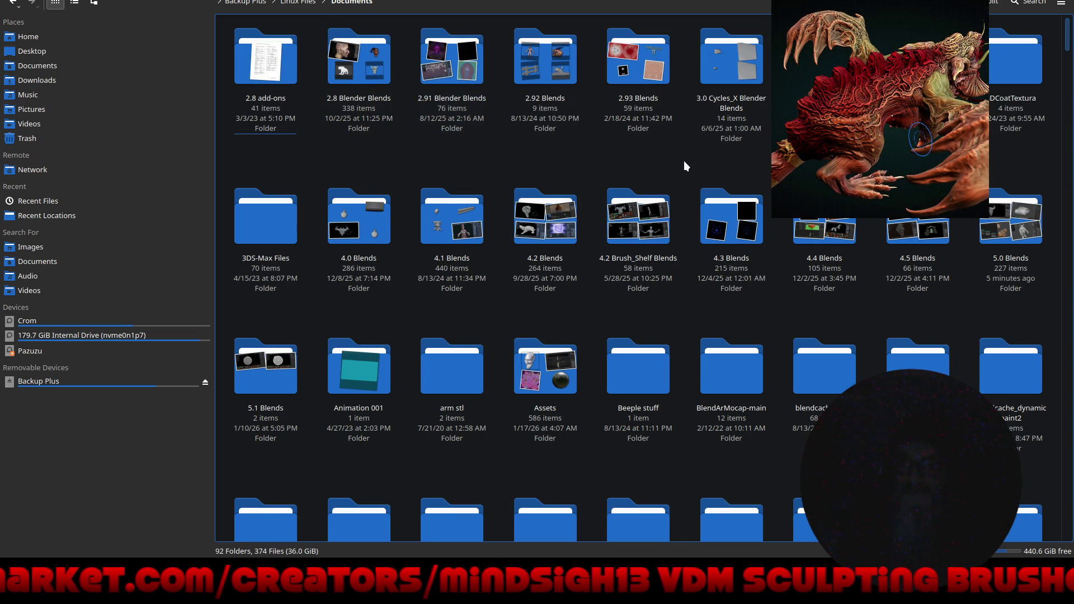
# Check the 5.1 Blends folder, then open 5.0 Blends from Documents.
pyautogui.doubleClick(263, 365)
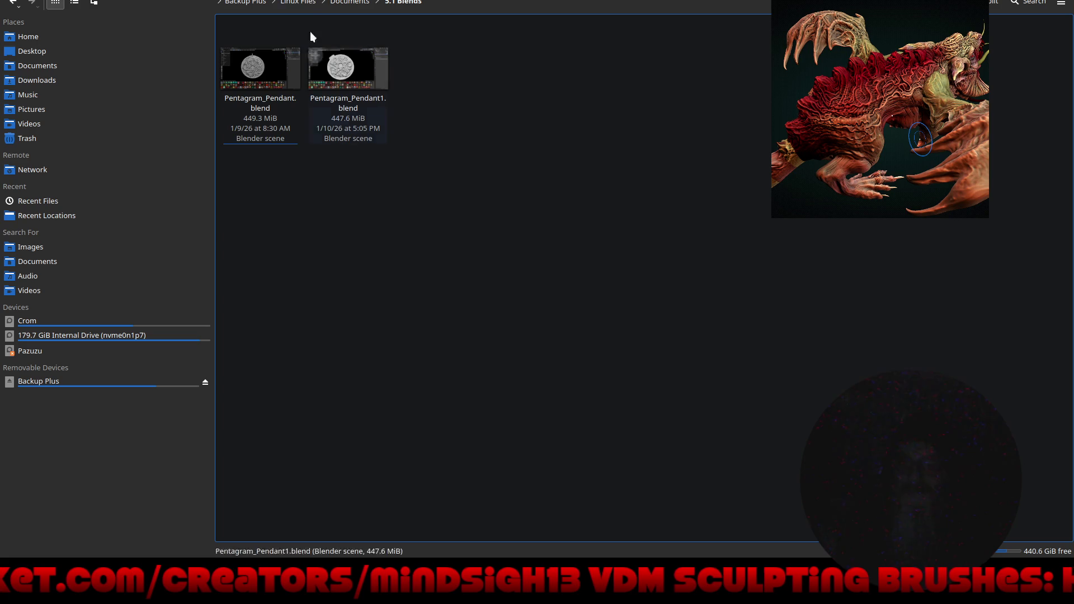
pyautogui.click(345, 3)
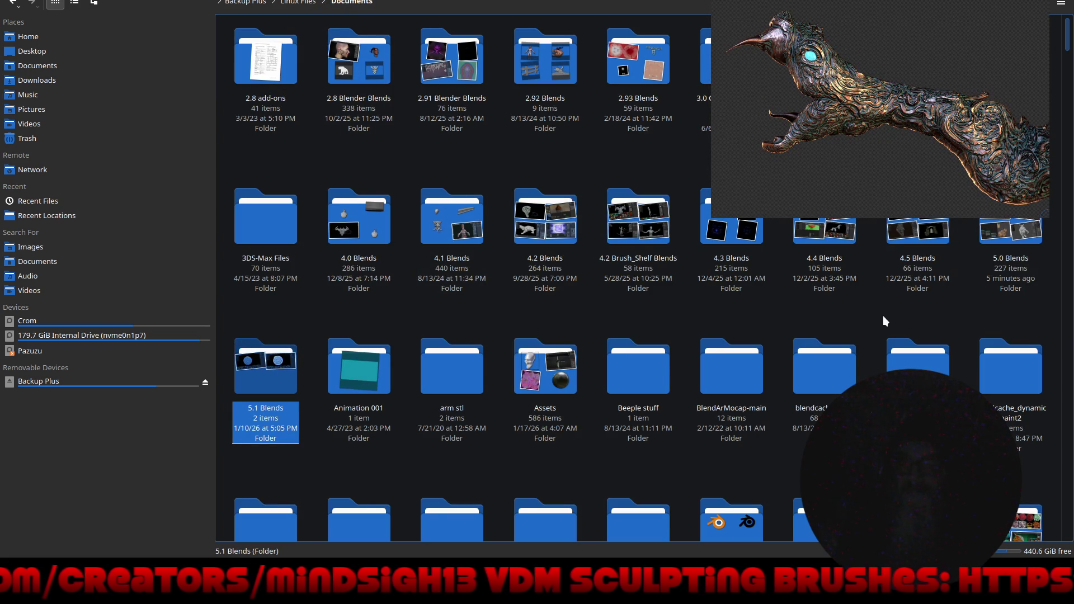
pyautogui.doubleClick(1006, 245)
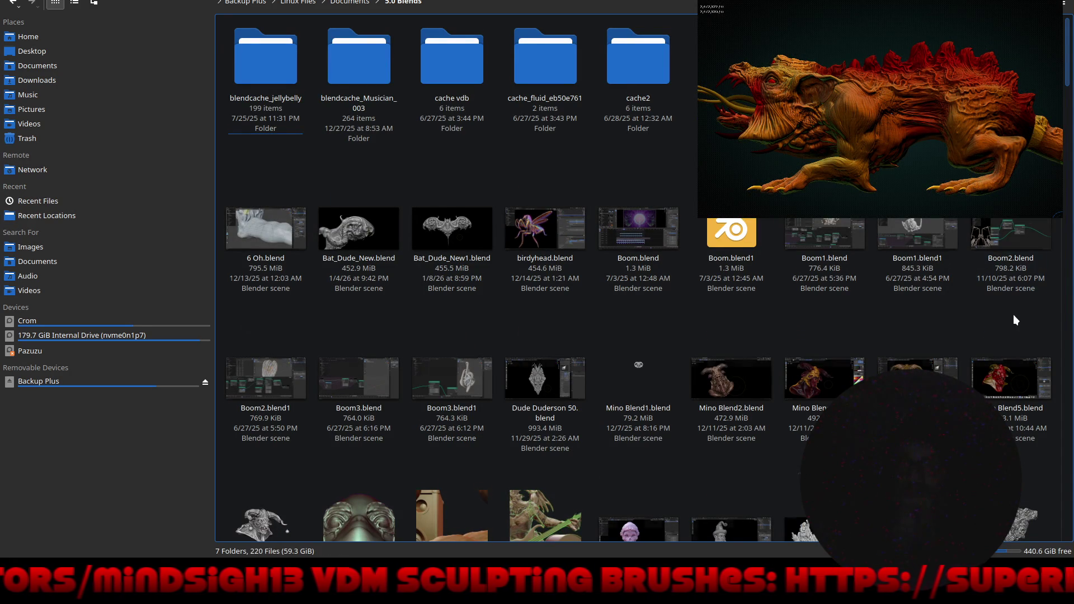
# Browse the 5.0 Blends folder's Blender files all the way to the bottom.
pyautogui.scroll(-5, 1012, 315)
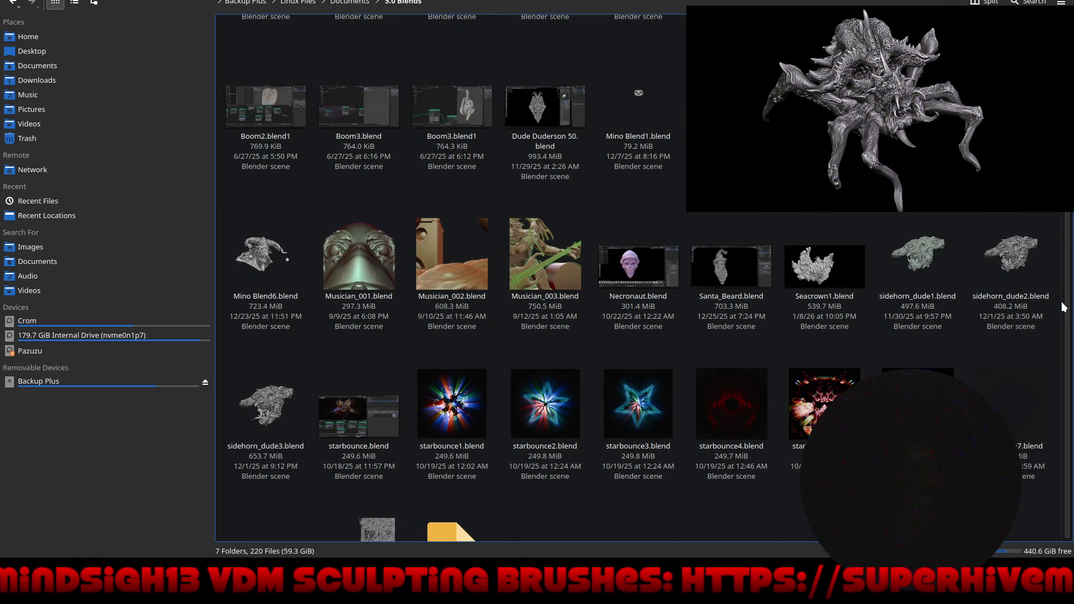
pyautogui.scroll(-5, 1064, 307)
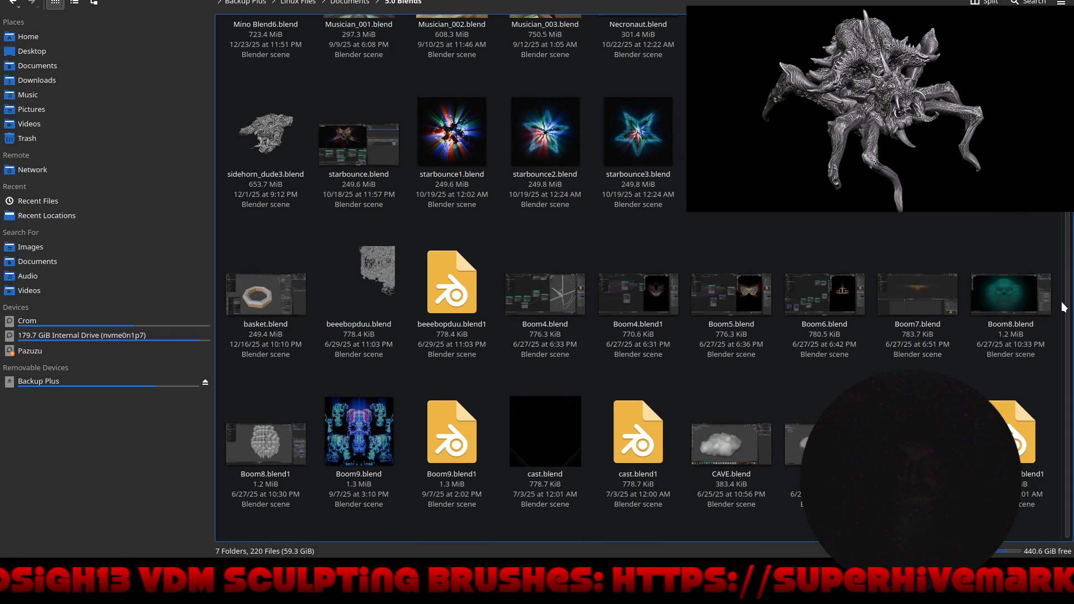
pyautogui.scroll(-8, 1064, 307)
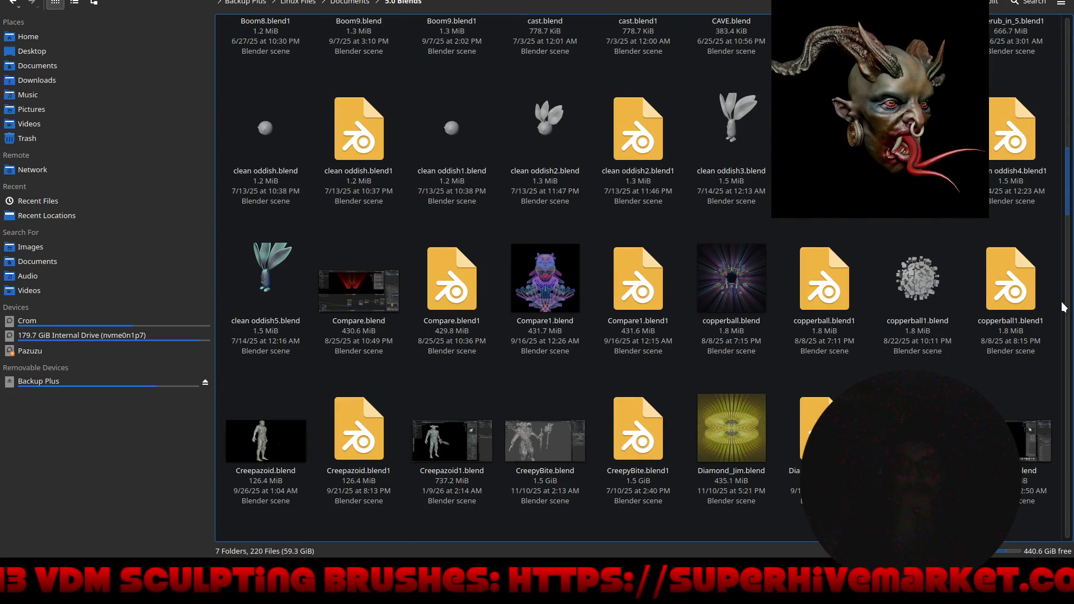
pyautogui.scroll(-8, 1063, 307)
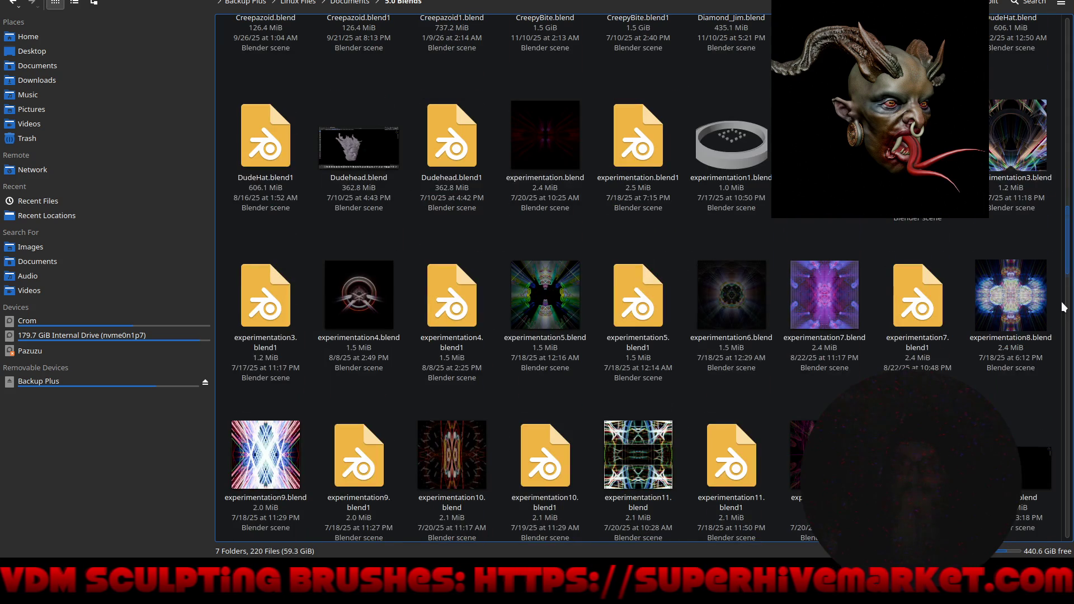
pyautogui.scroll(-8, 1063, 307)
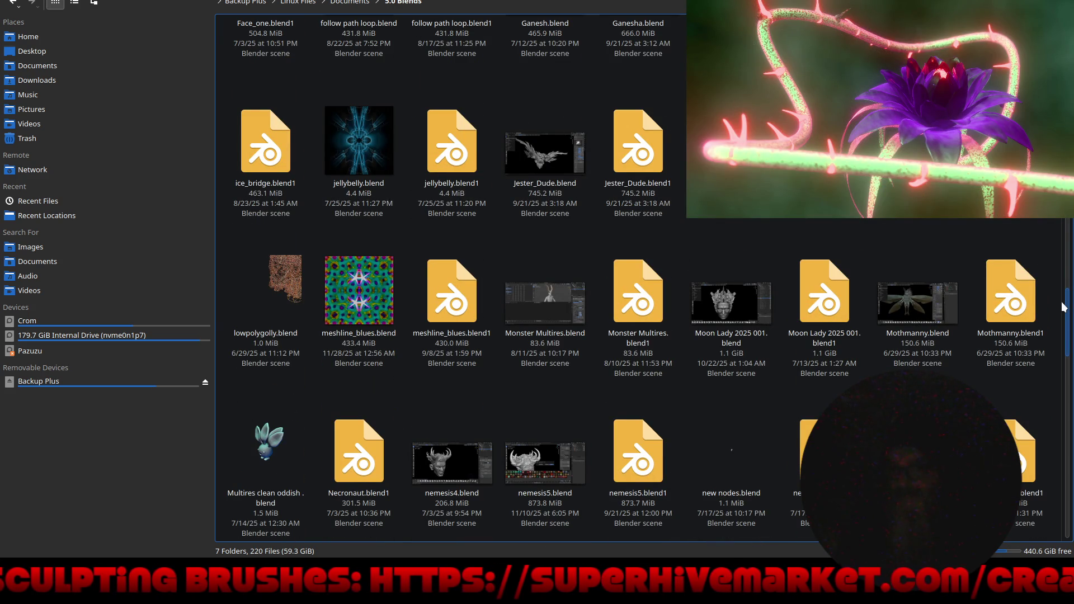
pyautogui.scroll(-5, 1063, 307)
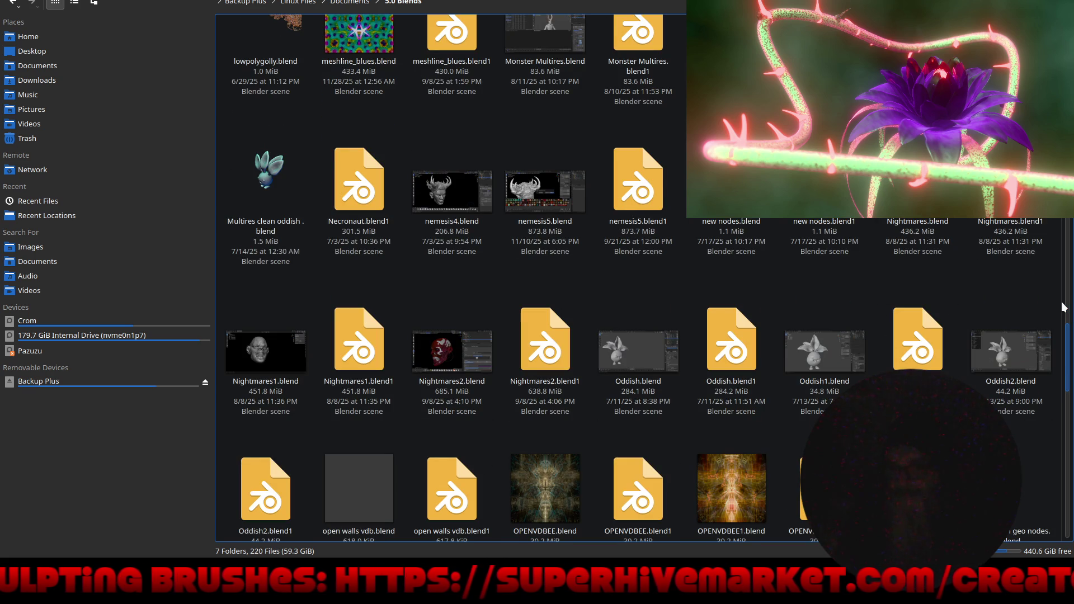
pyautogui.scroll(-8, 1064, 307)
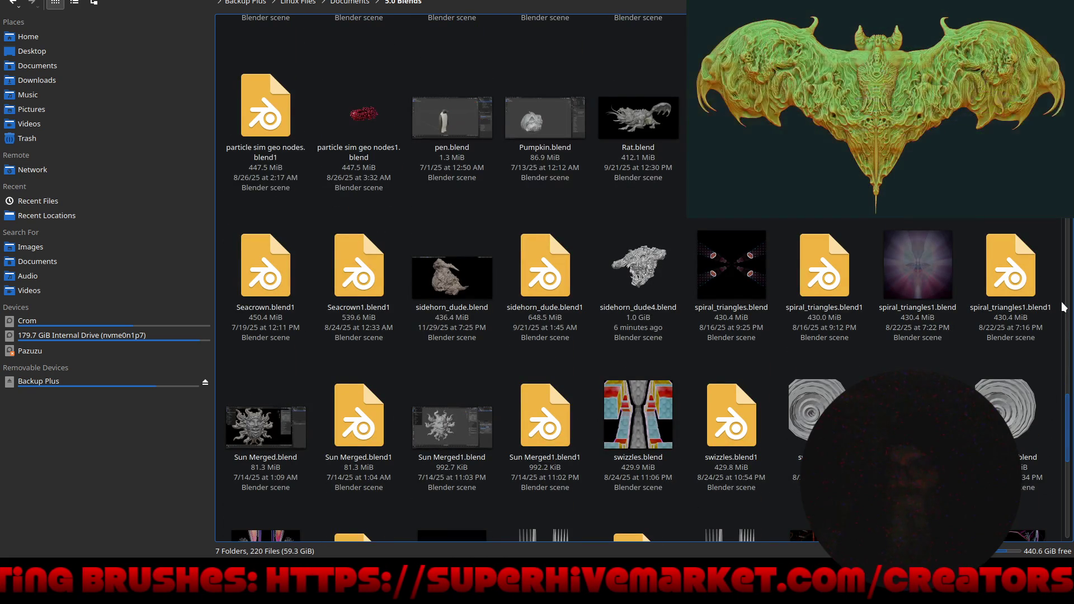
pyautogui.scroll(-8, 1064, 307)
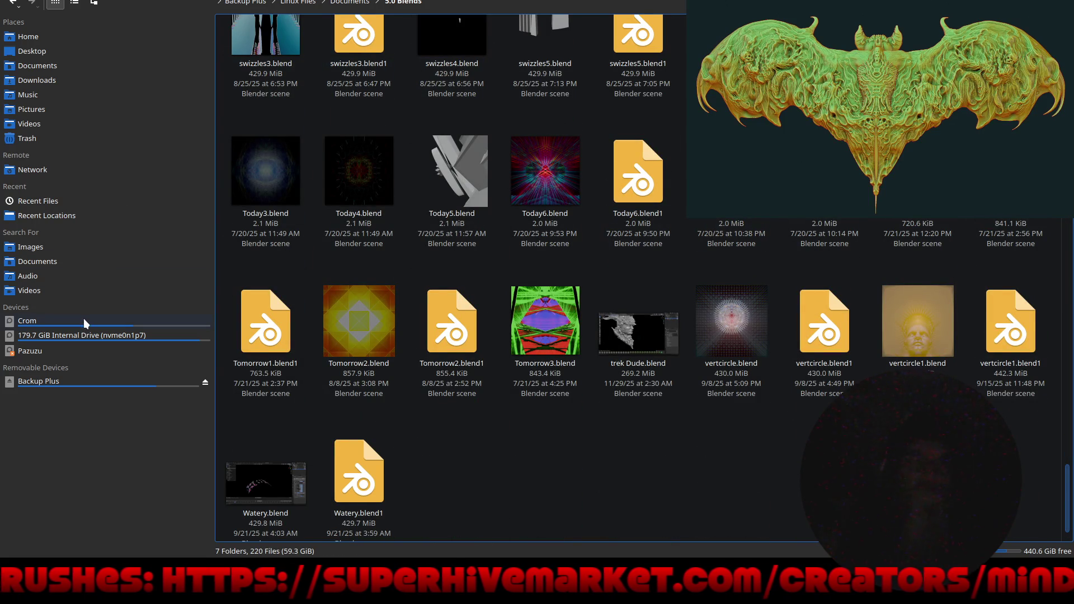
# Browse the Assets folder's blend files, select cellshading.blend1, then go to Crom's top level.
pyautogui.click(360, 5)
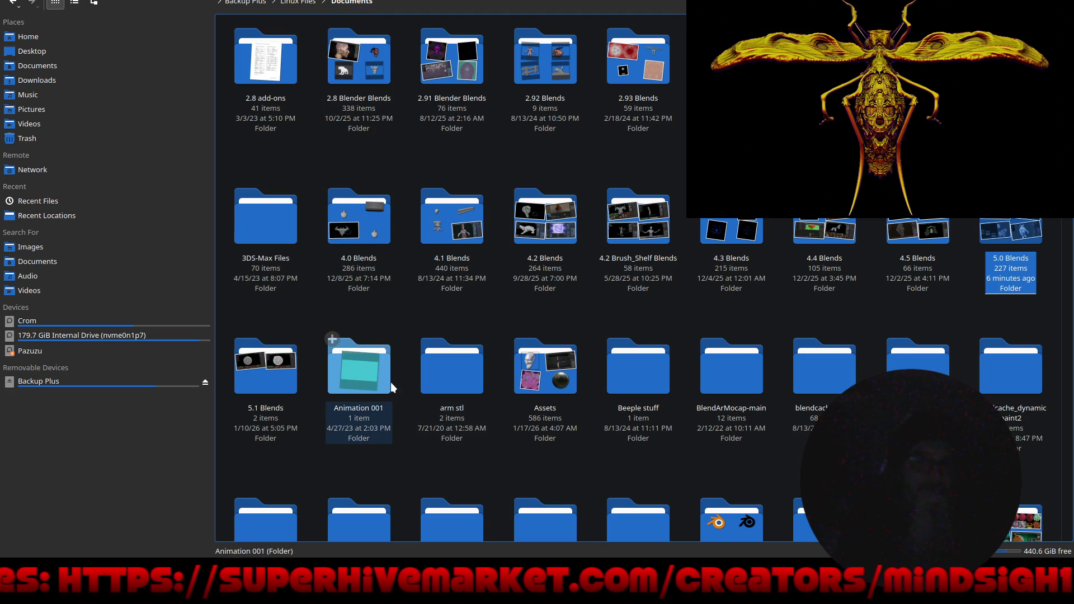
pyautogui.doubleClick(555, 367)
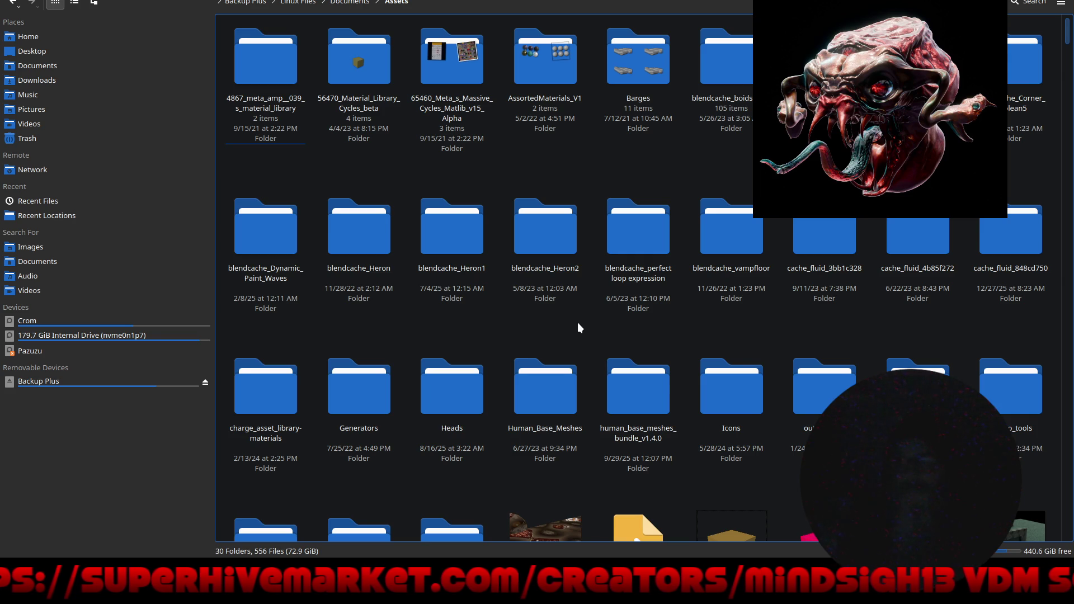
pyautogui.scroll(-5, 578, 328)
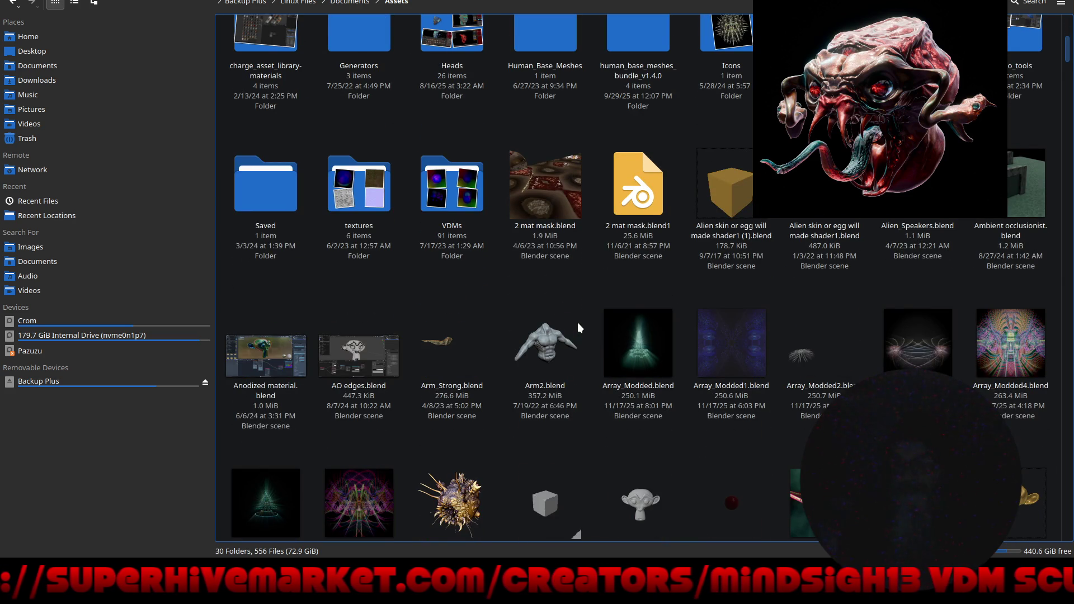
pyautogui.scroll(-5, 577, 322)
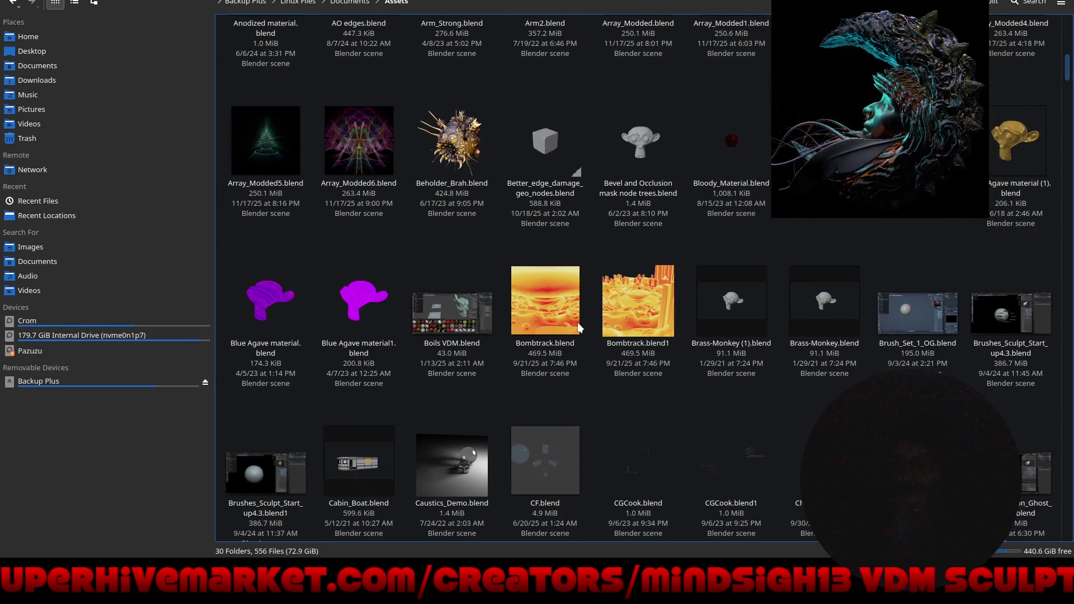
pyautogui.scroll(-15, 577, 323)
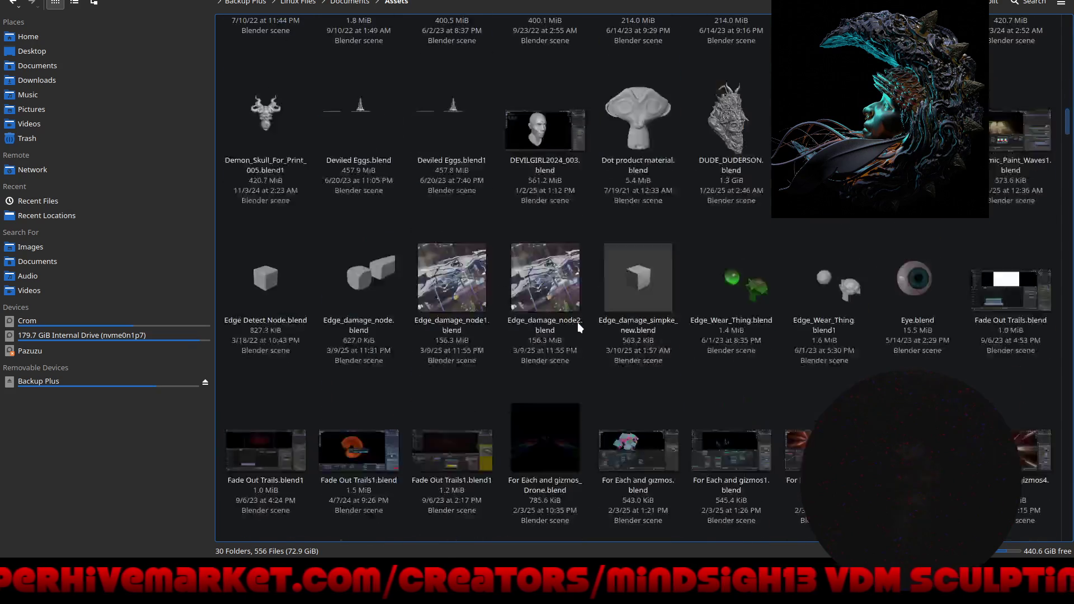
pyautogui.scroll(-10, 577, 323)
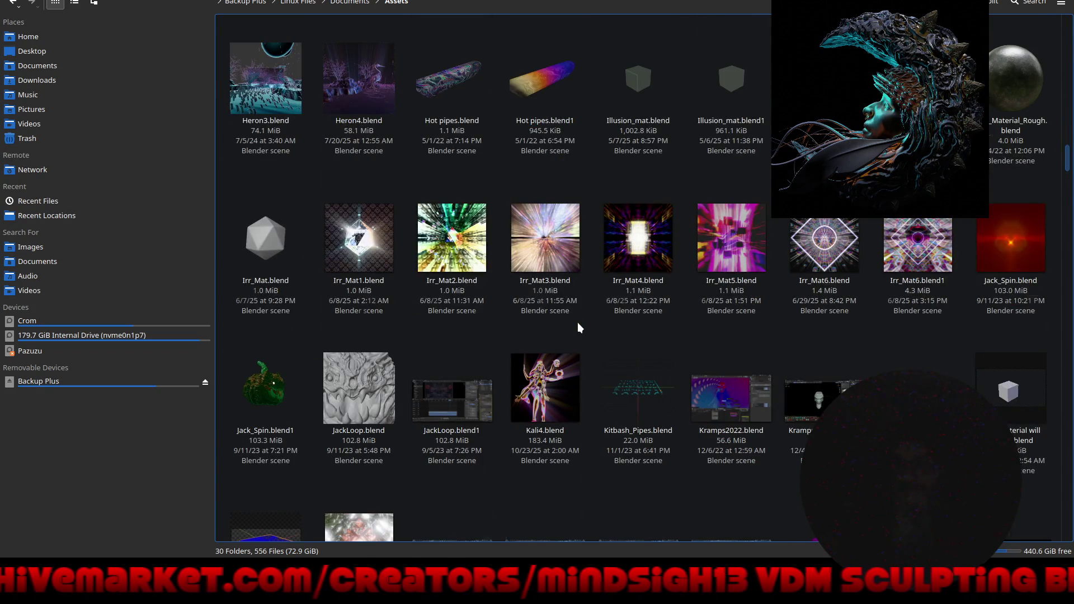
pyautogui.scroll(-7, 577, 322)
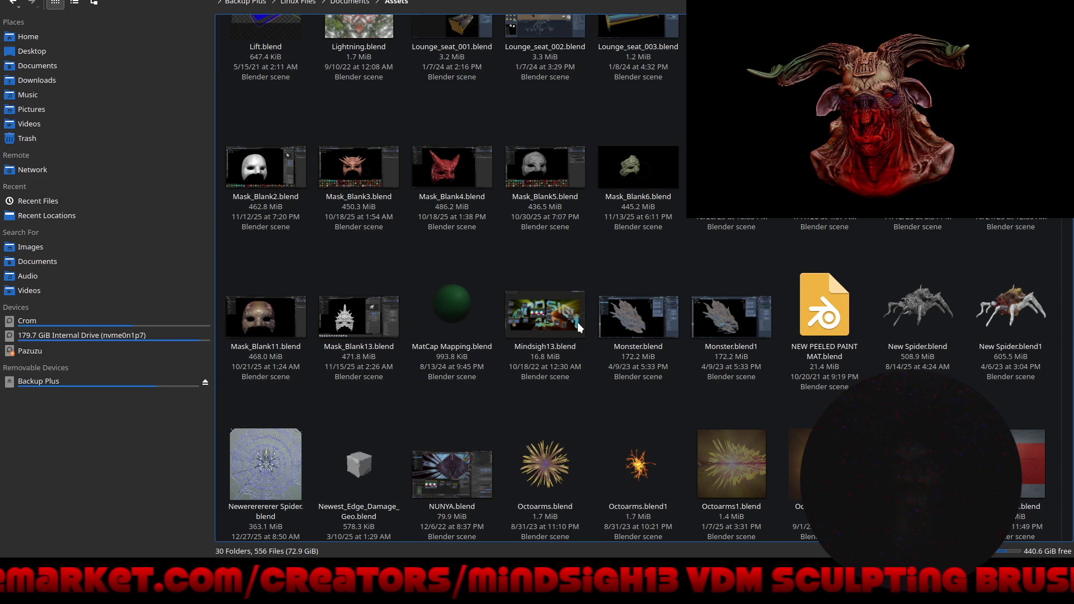
pyautogui.scroll(-7, 577, 323)
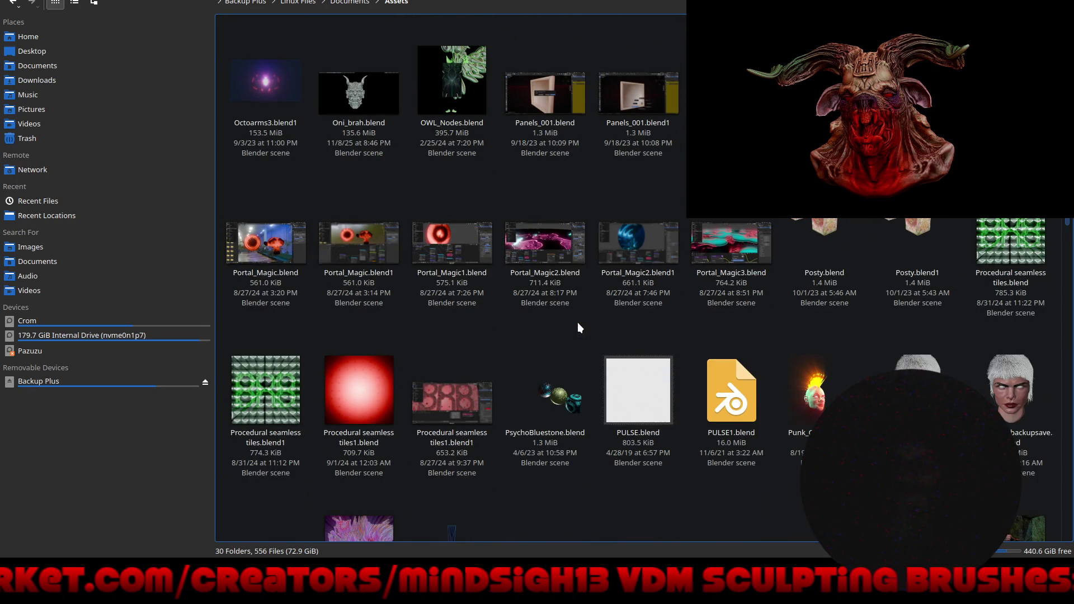
pyautogui.scroll(-7, 577, 323)
pyautogui.scroll(-8, 577, 322)
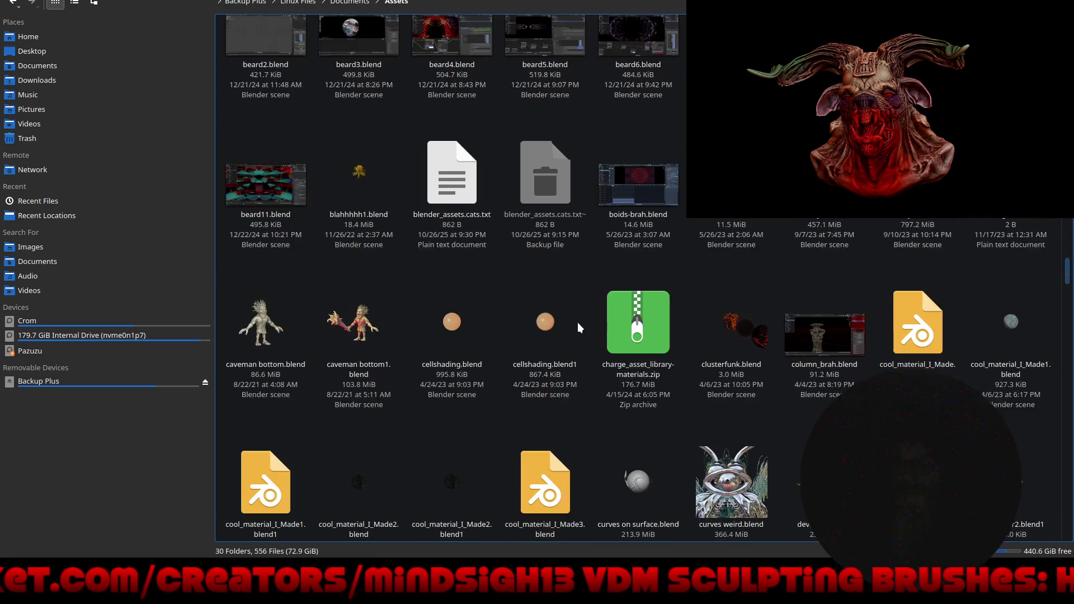
pyautogui.click(570, 314)
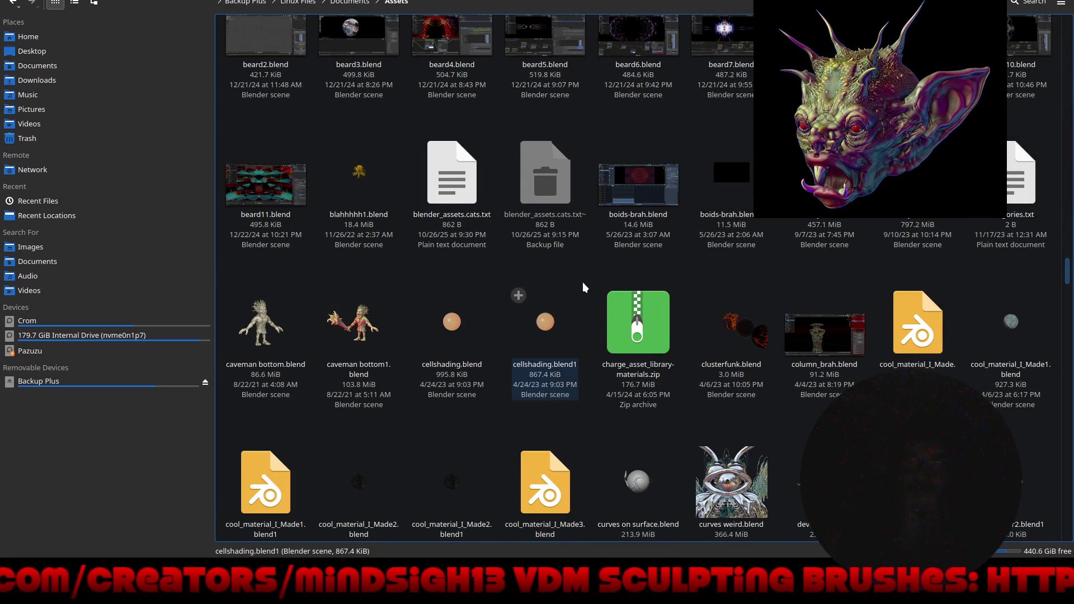
pyautogui.click(136, 323)
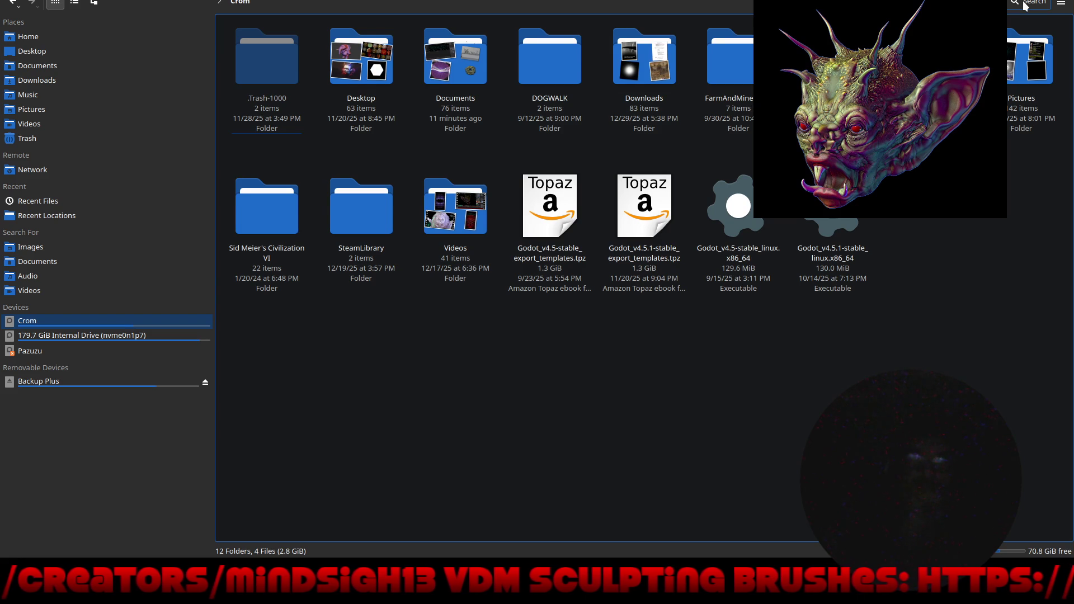
# Search the home folder for 'New Year' and select New Year 2026_002.blend.
pyautogui.click(1024, 5)
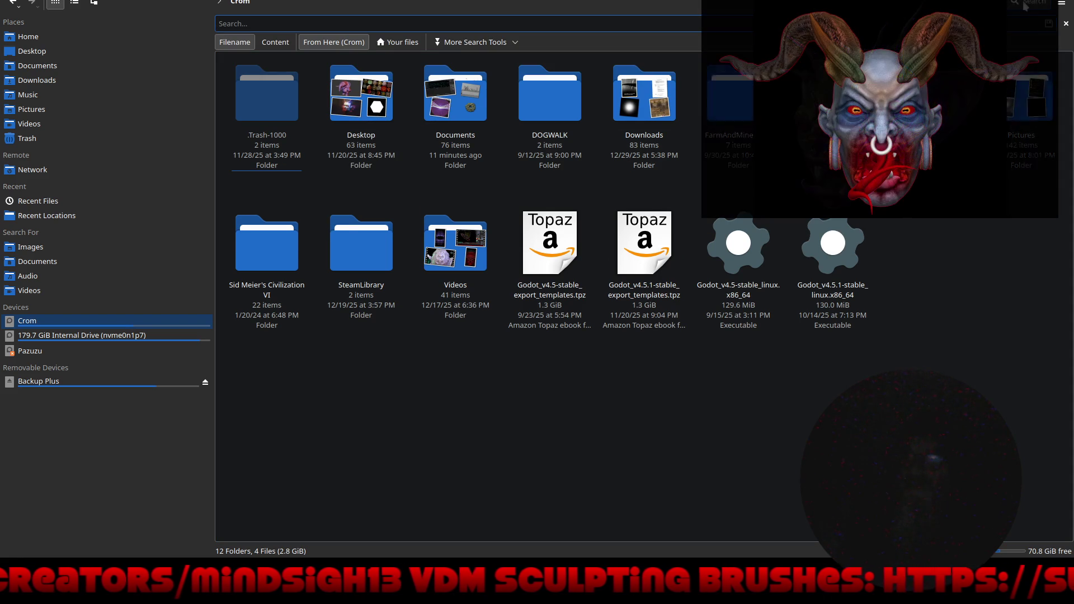
pyautogui.write('New Ye')
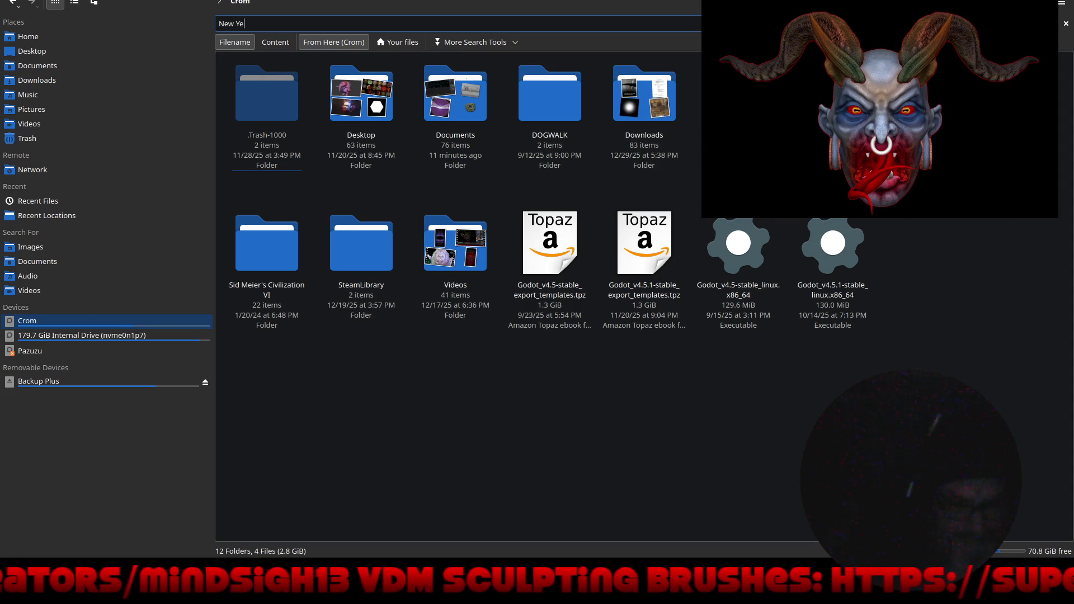
pyautogui.write('ar')
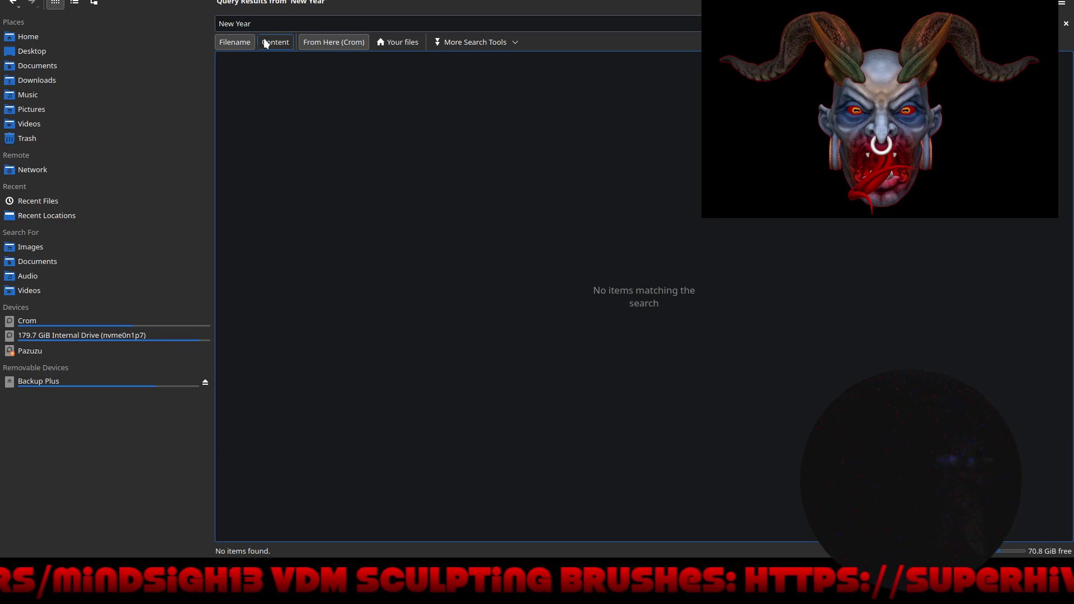
pyautogui.click(59, 37)
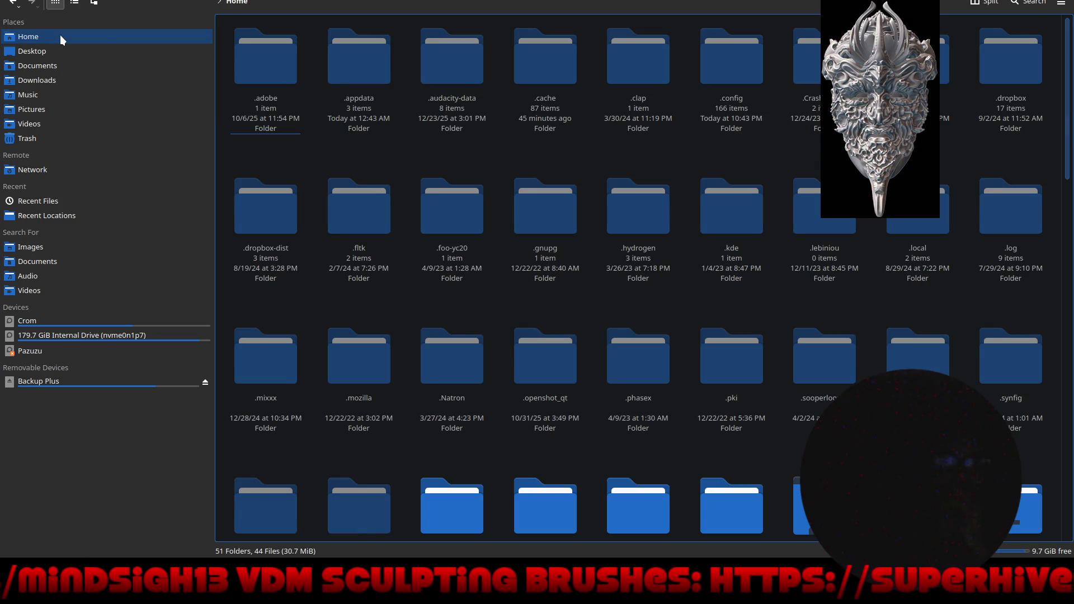
pyautogui.click(1034, 3)
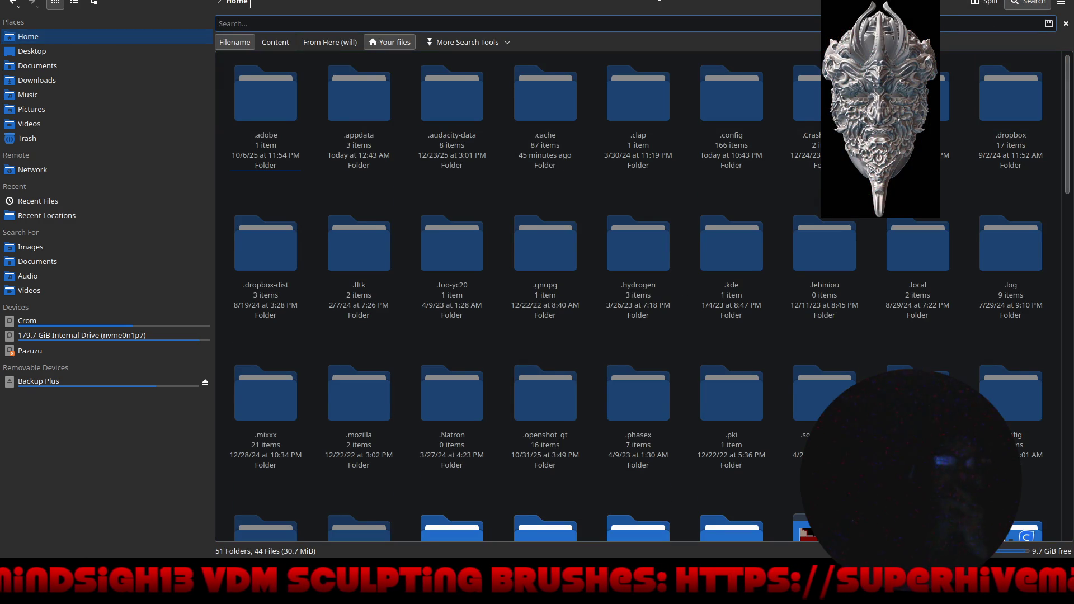
pyautogui.write('New Year')
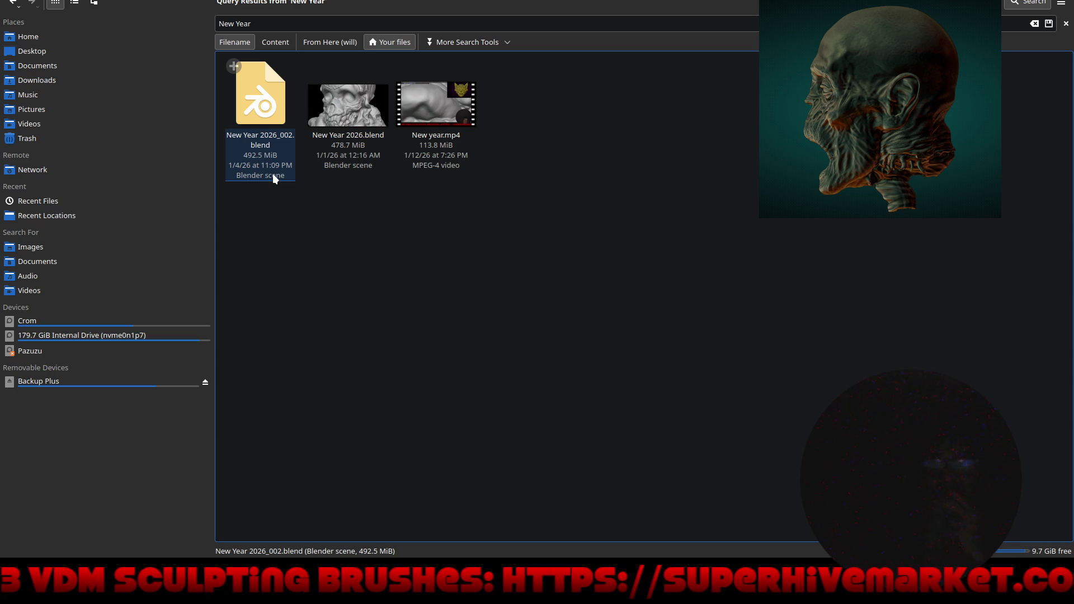
pyautogui.click(271, 144)
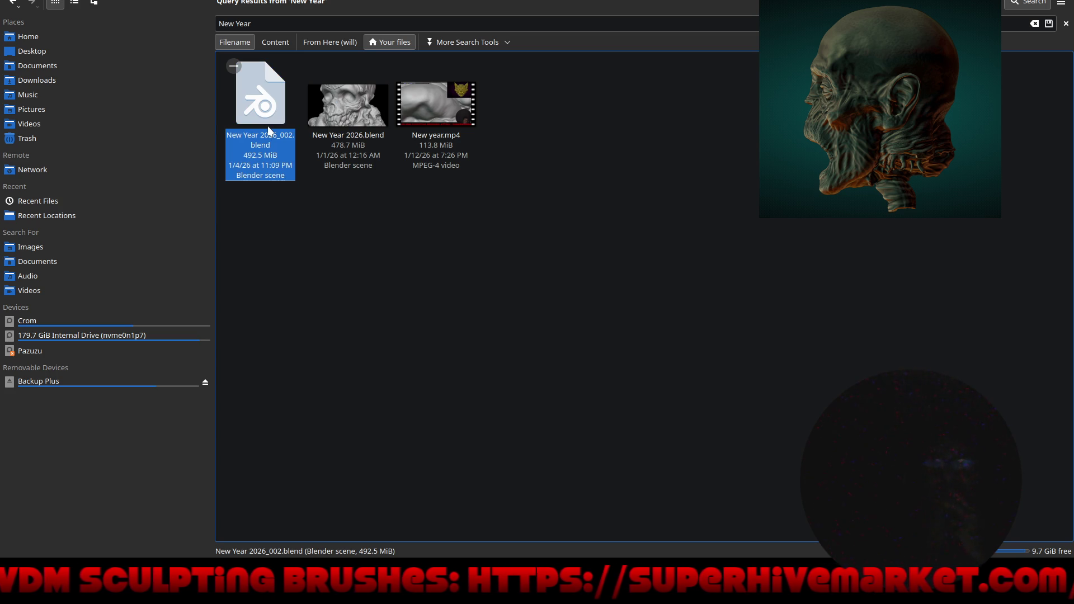
# Check the properties and location of New Year 2026_002.blend.
pyautogui.rightClick(270, 129)
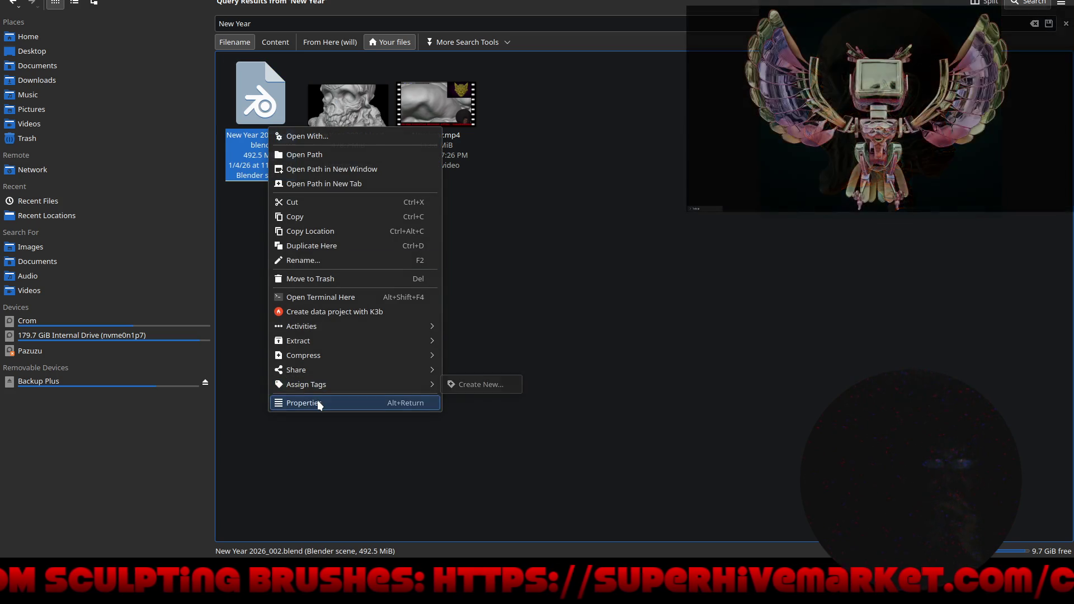
pyautogui.click(317, 401)
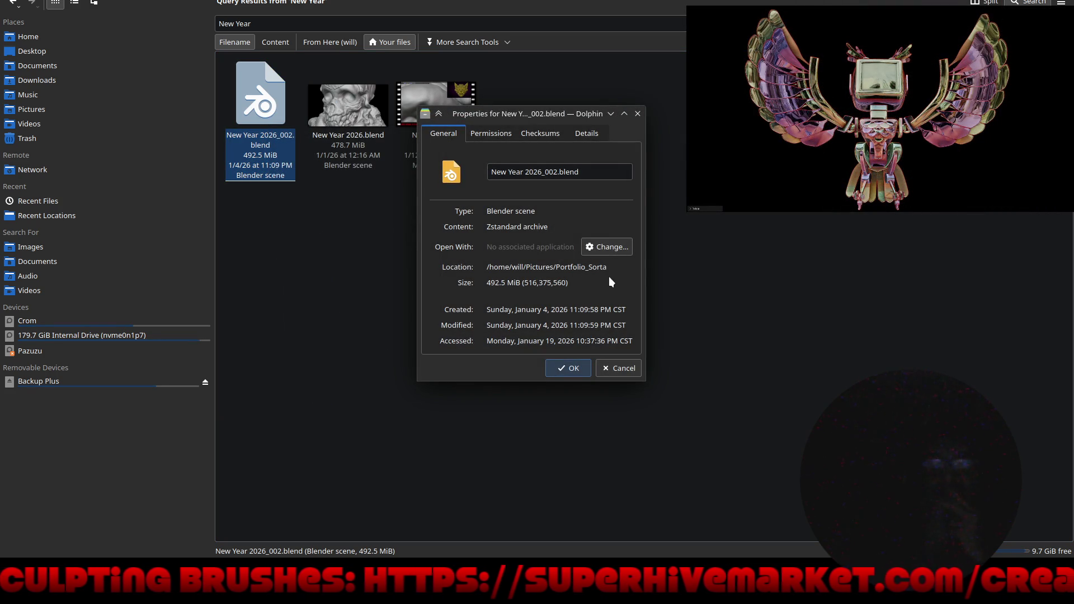
pyautogui.click(618, 370)
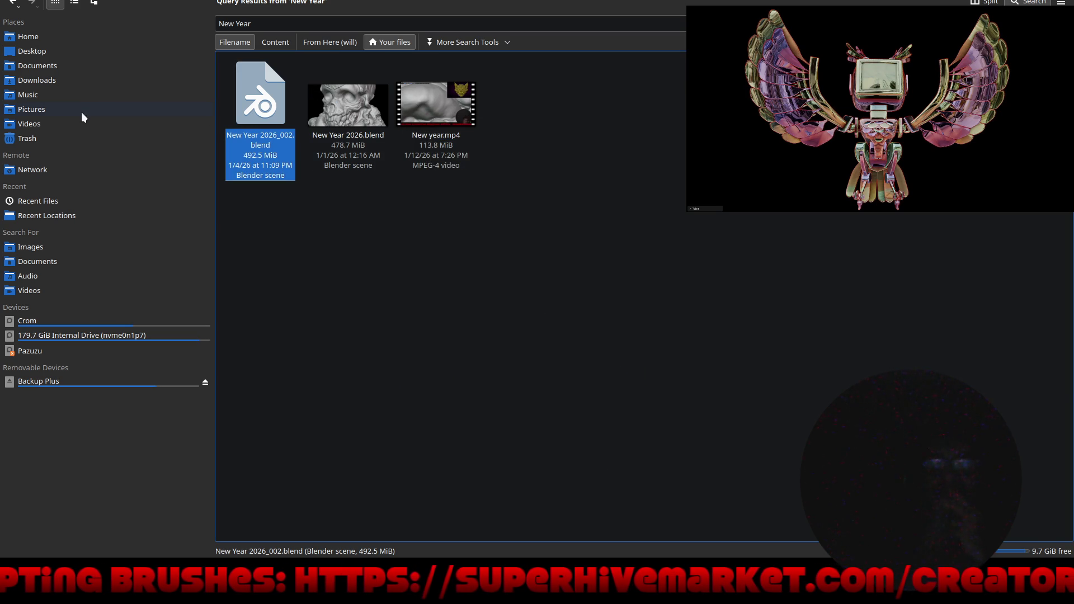
# Move the file from the Portfolio_Sorta folder onto the Desktop and view the Desktop.
pyautogui.click(82, 112)
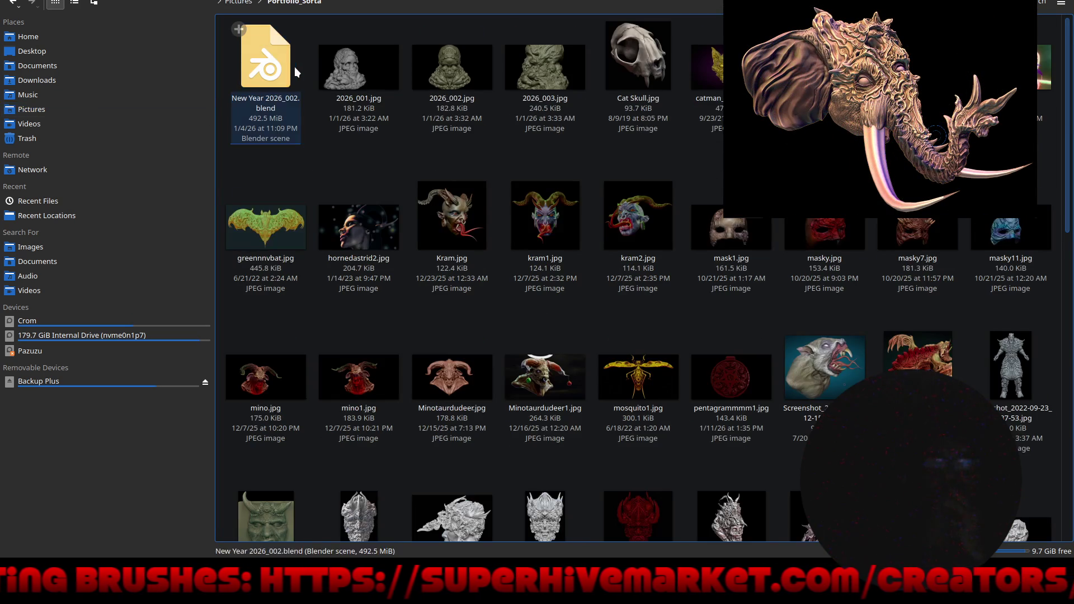
pyautogui.moveTo(293, 66)
pyautogui.mouseDown()
pyautogui.moveTo(123, 73)
pyautogui.moveTo(62, 47)
pyautogui.mouseUp()
pyautogui.click(83, 55)
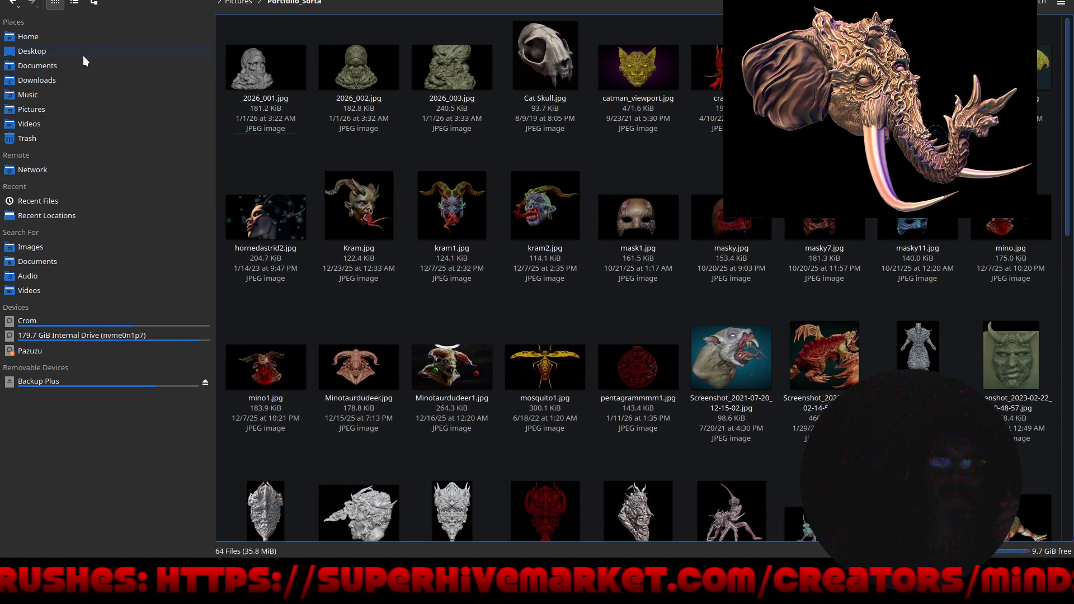
pyautogui.click(83, 55)
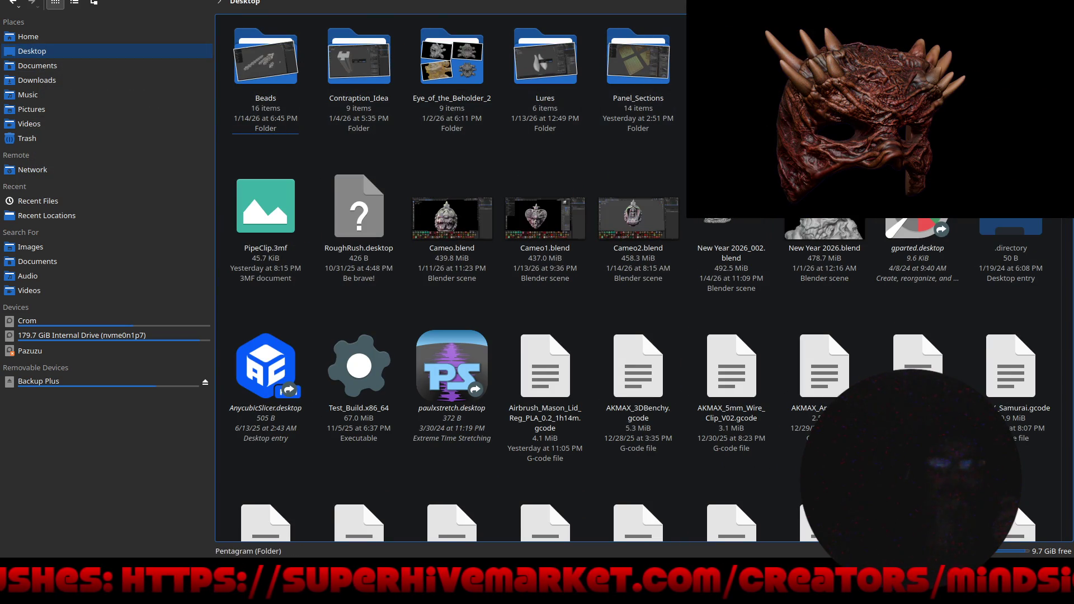
# Back in Blender, open New Year 2026_002.blend from the Desktop folder.
pyautogui.hotkey('alt', 'Tab')
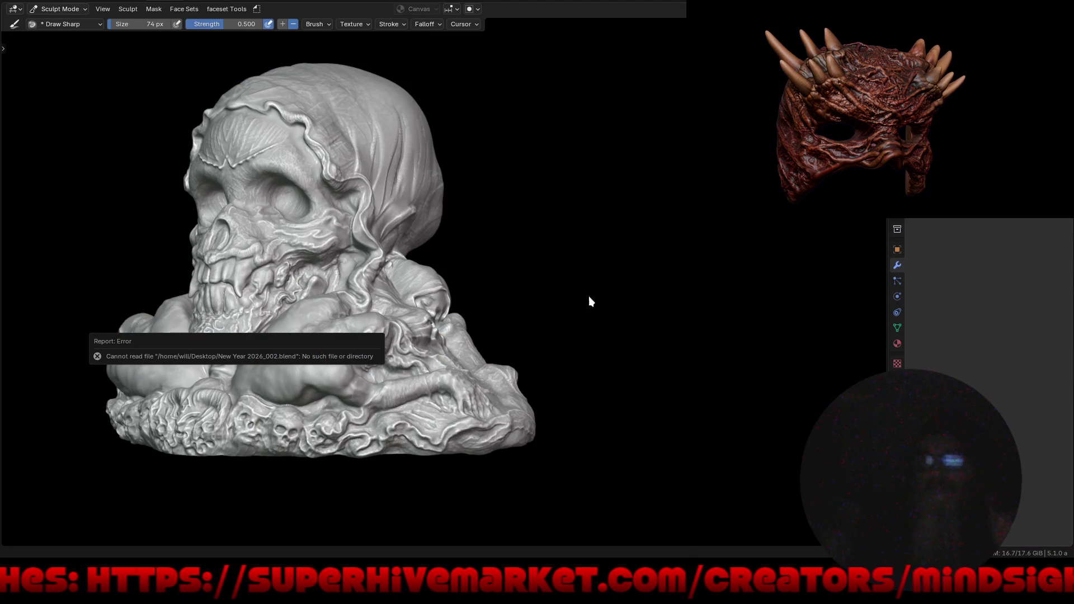
pyautogui.press('F4')
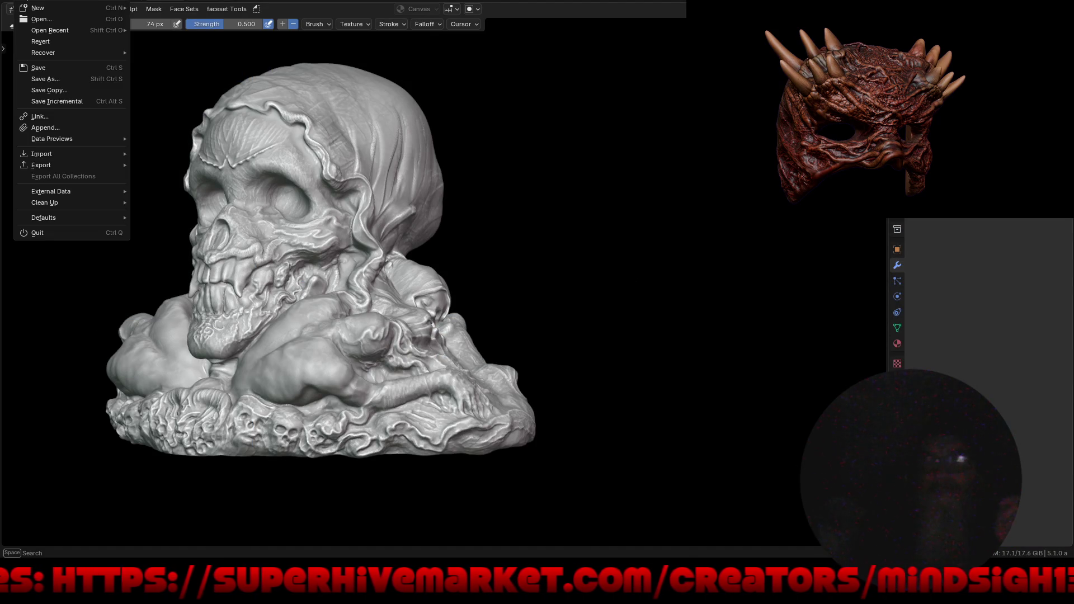
pyautogui.click(32, 20)
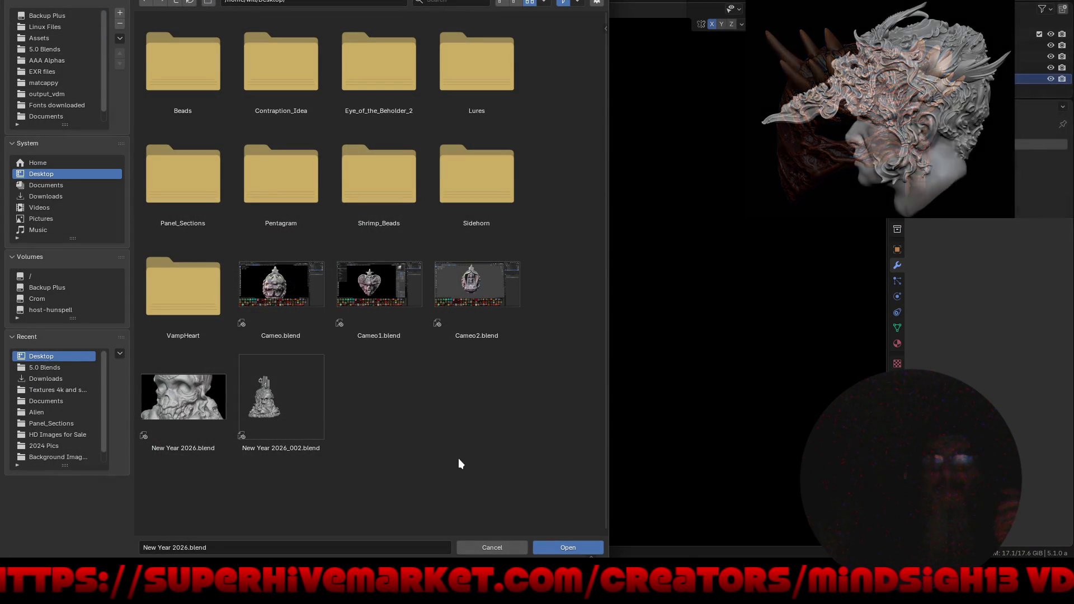
pyautogui.doubleClick(275, 385)
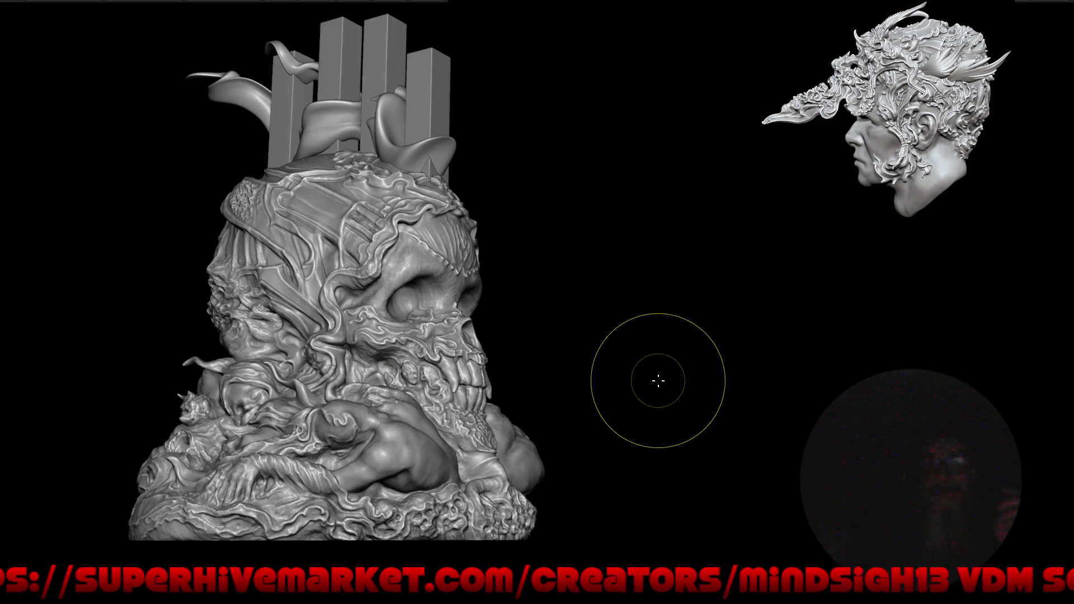
pyautogui.moveTo(698, 318)
pyautogui.mouseDown(button='middle')
pyautogui.moveTo(688, 336)
pyautogui.moveTo(753, 346)
pyautogui.moveTo(525, 313)
pyautogui.moveTo(525, 328)
pyautogui.moveTo(547, 331)
pyautogui.mouseUp(button='middle')
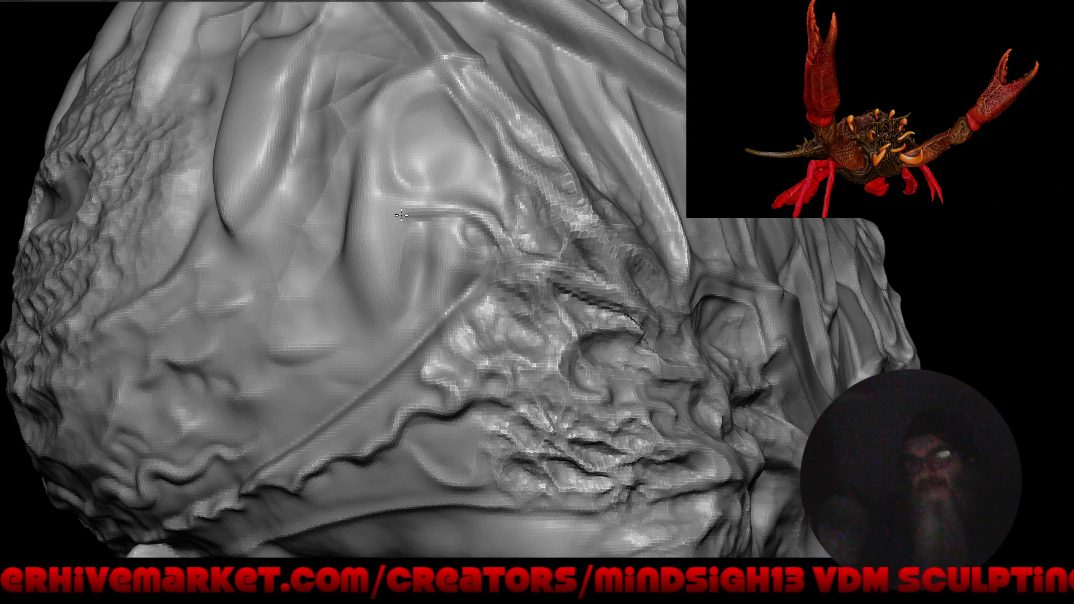
# Face the mask head-on and lengthen the mirrored ridge near its mouth with Draw Sharp.
pyautogui.moveTo(441, 225)
pyautogui.mouseDown(button='middle')
pyautogui.moveTo(403, 374)
pyautogui.moveTo(535, 354)
pyautogui.moveTo(549, 386)
pyautogui.moveTo(561, 351)
pyautogui.moveTo(498, 181)
pyautogui.moveTo(506, 174)
pyautogui.mouseUp(button='middle')
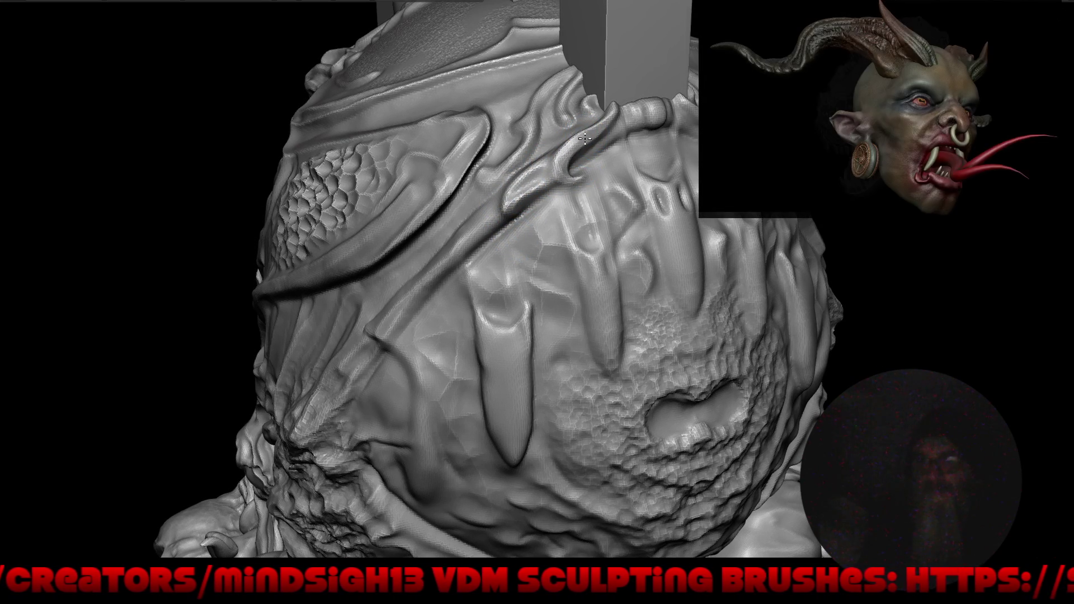
pyautogui.moveTo(584, 139)
pyautogui.mouseDown(button='right')
pyautogui.moveTo(700, 223)
pyautogui.moveTo(232, 137)
pyautogui.mouseUp(button='right')
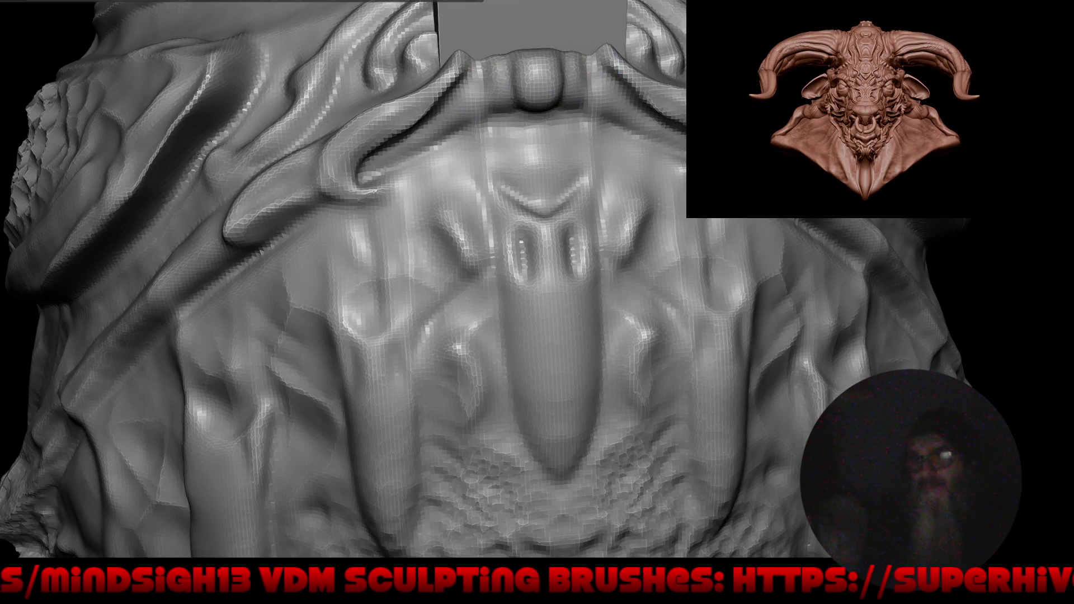
pyautogui.moveTo(731, 190)
pyautogui.mouseDown()
pyautogui.moveTo(659, 196)
pyautogui.moveTo(668, 210)
pyautogui.moveTo(672, 174)
pyautogui.moveTo(679, 190)
pyautogui.moveTo(719, 193)
pyautogui.mouseUp()
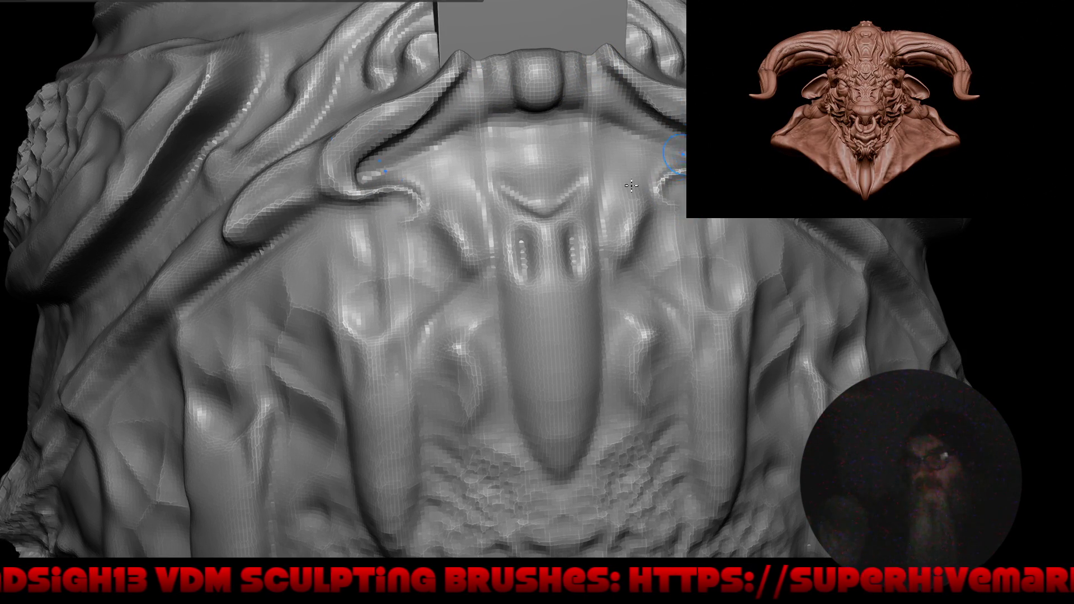
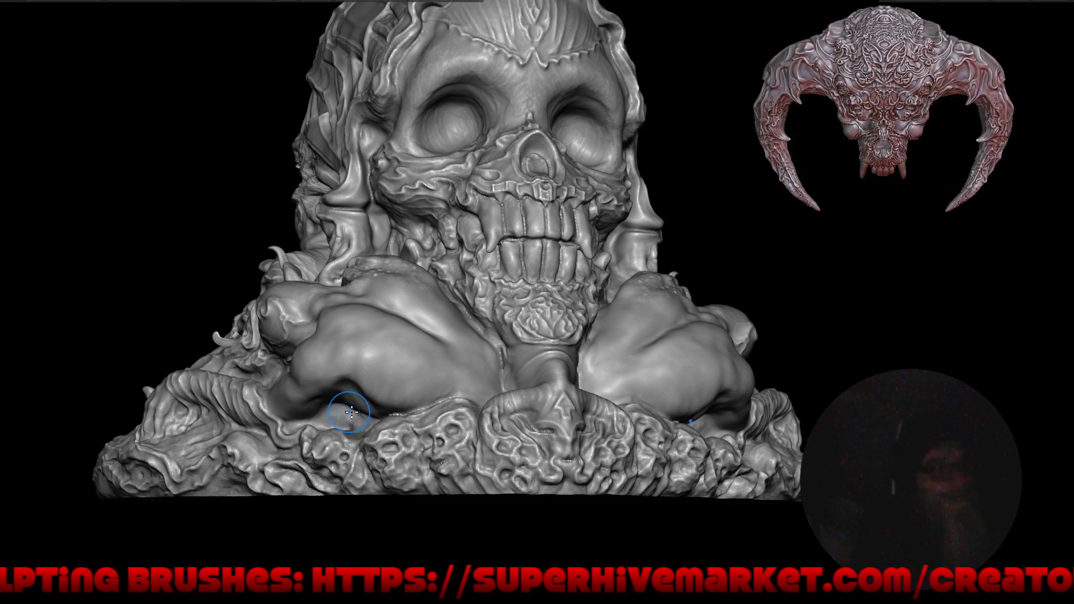
# Orbit and zoom around the skull sculpt to inspect its sides and front.
pyautogui.moveTo(408, 376)
pyautogui.mouseDown(button='right')
pyautogui.moveTo(509, 386)
pyautogui.moveTo(436, 395)
pyautogui.moveTo(173, 293)
pyautogui.mouseUp(button='right')
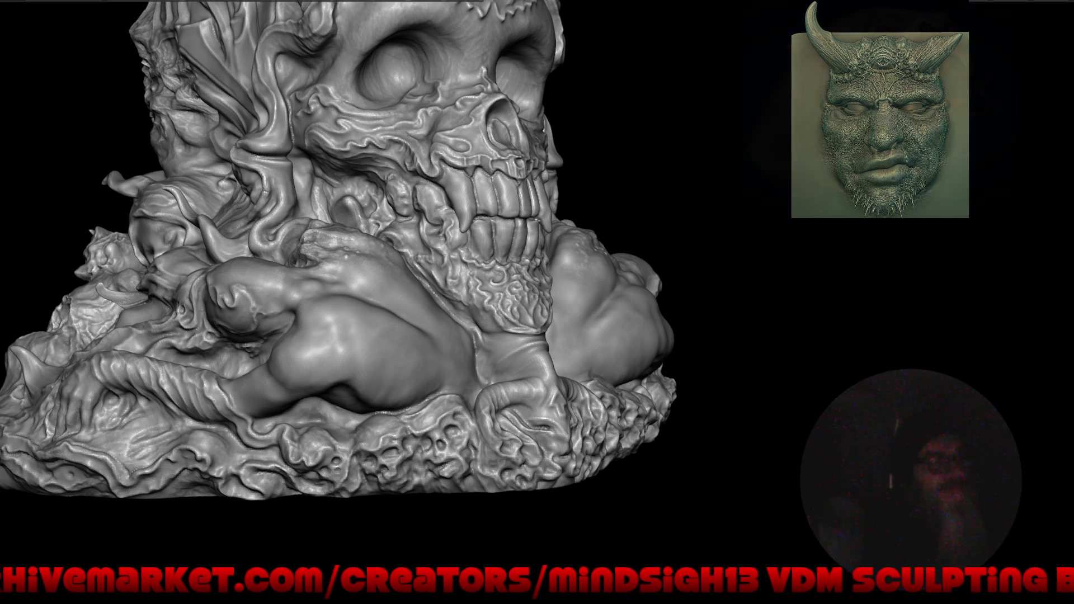
pyautogui.moveTo(755, 425)
pyautogui.mouseDown()
pyautogui.moveTo(680, 397)
pyautogui.moveTo(683, 368)
pyautogui.moveTo(757, 407)
pyautogui.moveTo(796, 412)
pyautogui.mouseUp()
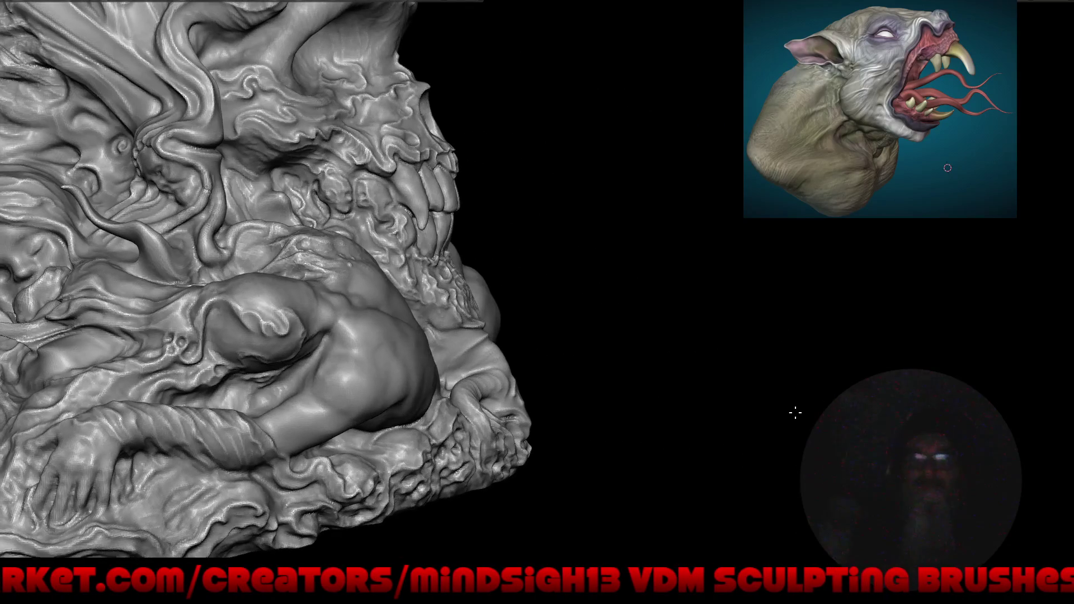
pyautogui.moveTo(348, 189)
pyautogui.mouseDown()
pyautogui.moveTo(412, 188)
pyautogui.moveTo(546, 324)
pyautogui.moveTo(627, 375)
pyautogui.moveTo(477, 388)
pyautogui.moveTo(587, 351)
pyautogui.moveTo(599, 363)
pyautogui.mouseUp()
pyautogui.moveTo(684, 357)
pyautogui.mouseDown()
pyautogui.moveTo(515, 359)
pyautogui.moveTo(495, 355)
pyautogui.moveTo(483, 336)
pyautogui.moveTo(507, 296)
pyautogui.moveTo(534, 302)
pyautogui.moveTo(542, 335)
pyautogui.mouseUp()
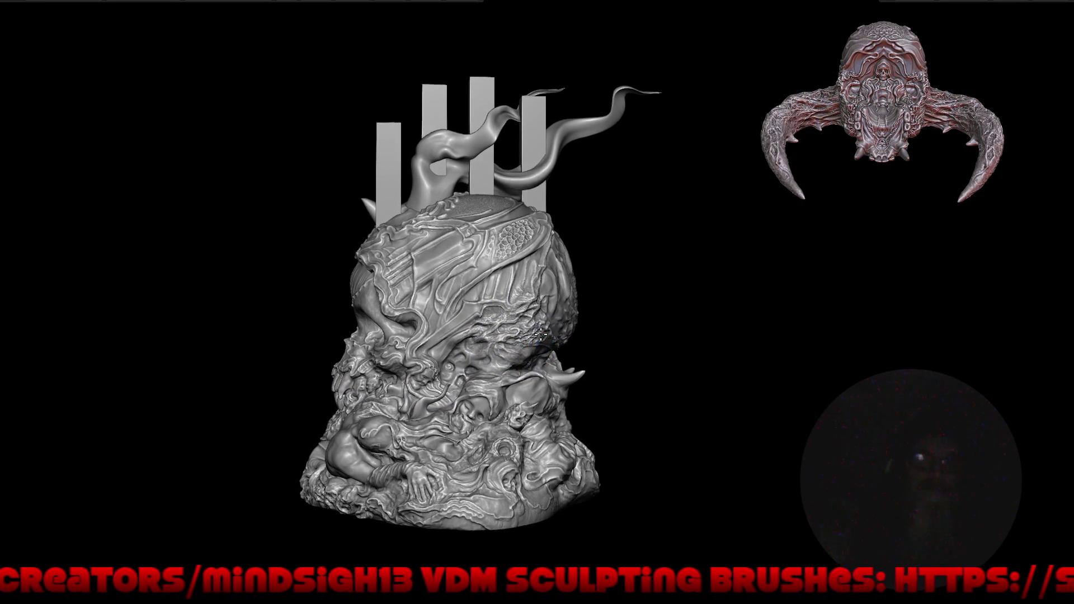
pyautogui.scroll(3, 428, 79)
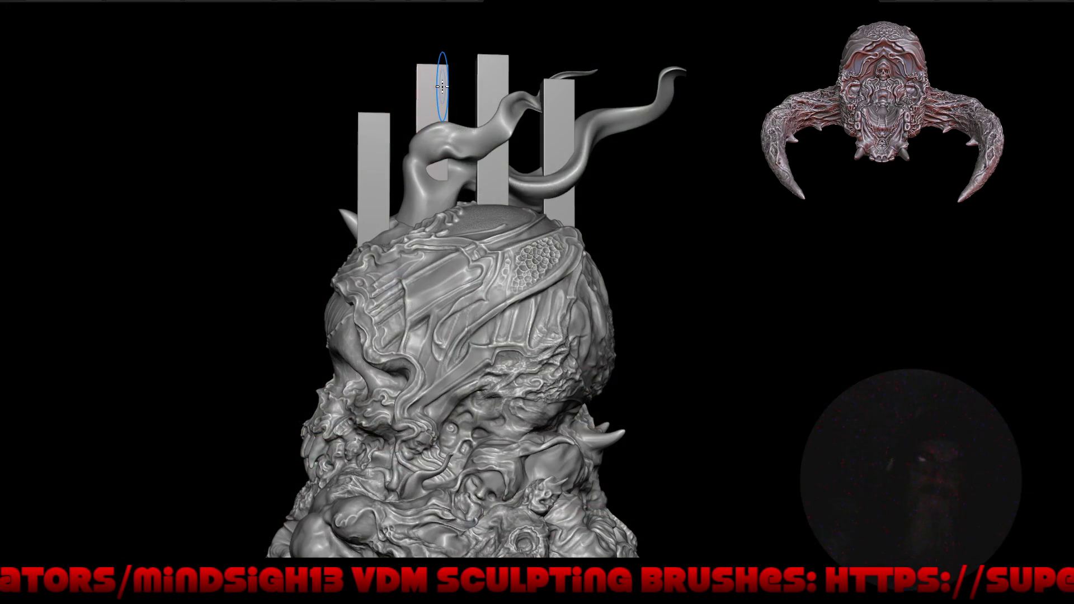
pyautogui.moveTo(419, 152); pyautogui.dragTo(448, 158, button='middle')
# Switch the model from Sculpt Mode into Object Mode.
pyautogui.press('`')
pyautogui.hotkey('ctrl', 'Tab')
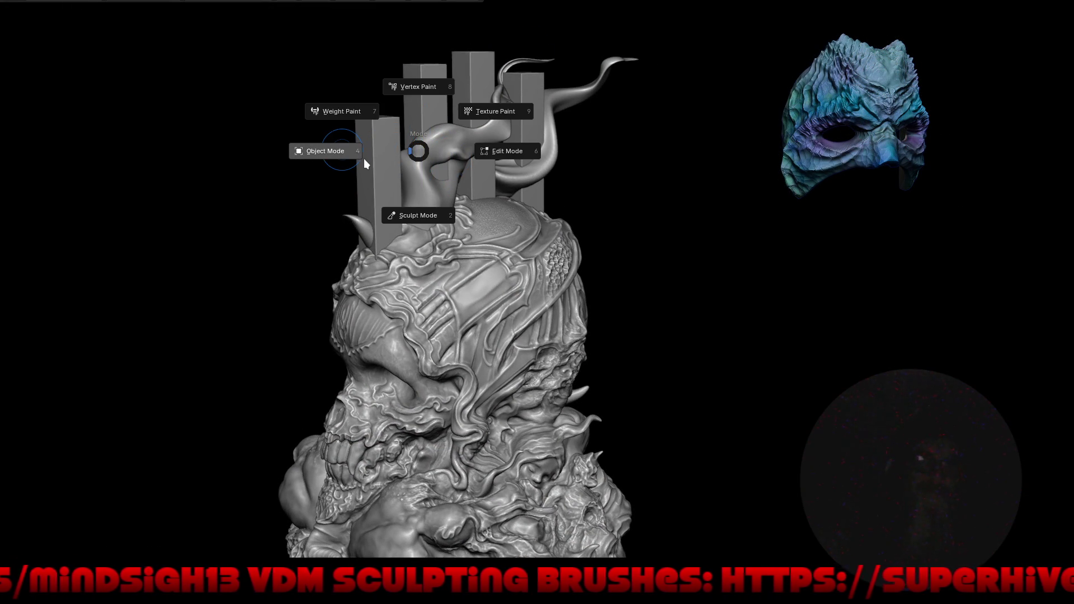
pyautogui.click(363, 159)
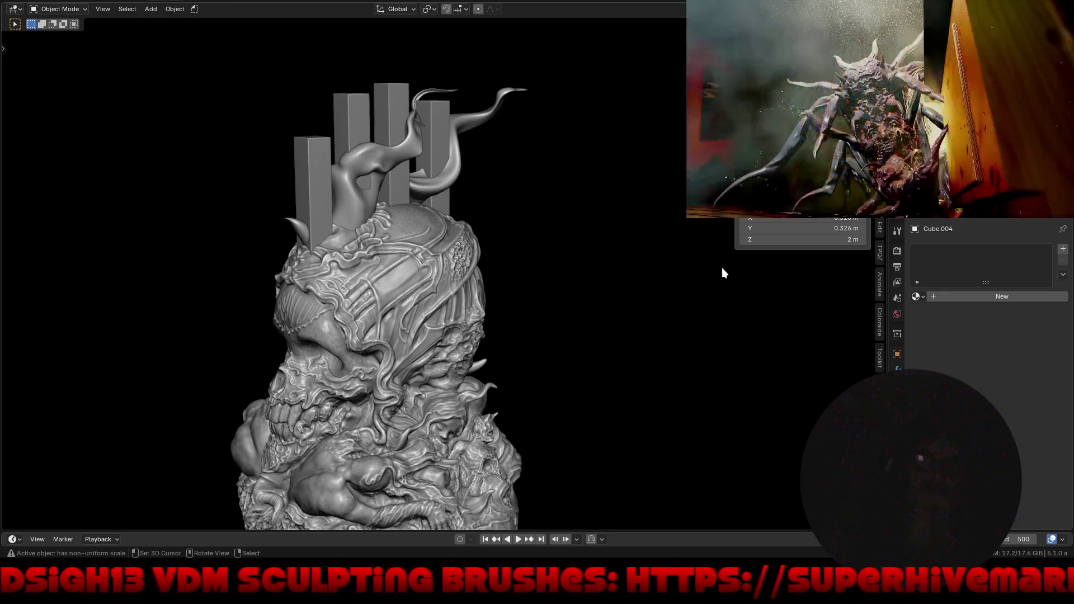
pyautogui.moveTo(722, 267)
pyautogui.mouseDown(button='middle')
pyautogui.moveTo(659, 283)
pyautogui.moveTo(660, 297)
pyautogui.mouseUp(button='middle')
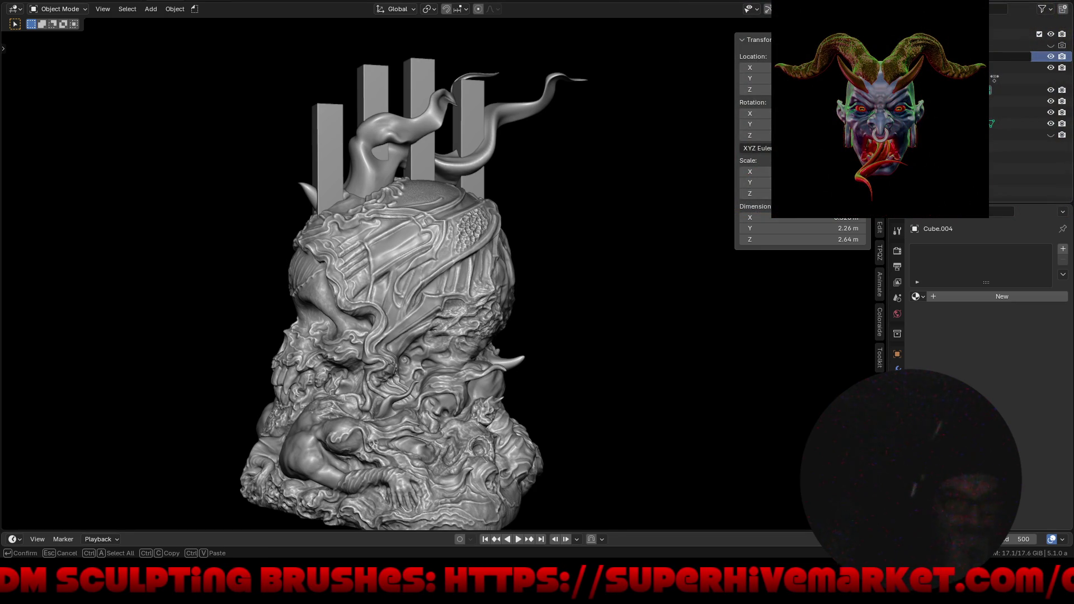
# Rename Cube.004 to Buildings and give it a 45° Simple Deform Bend on the Y axis.
pyautogui.press('Return')
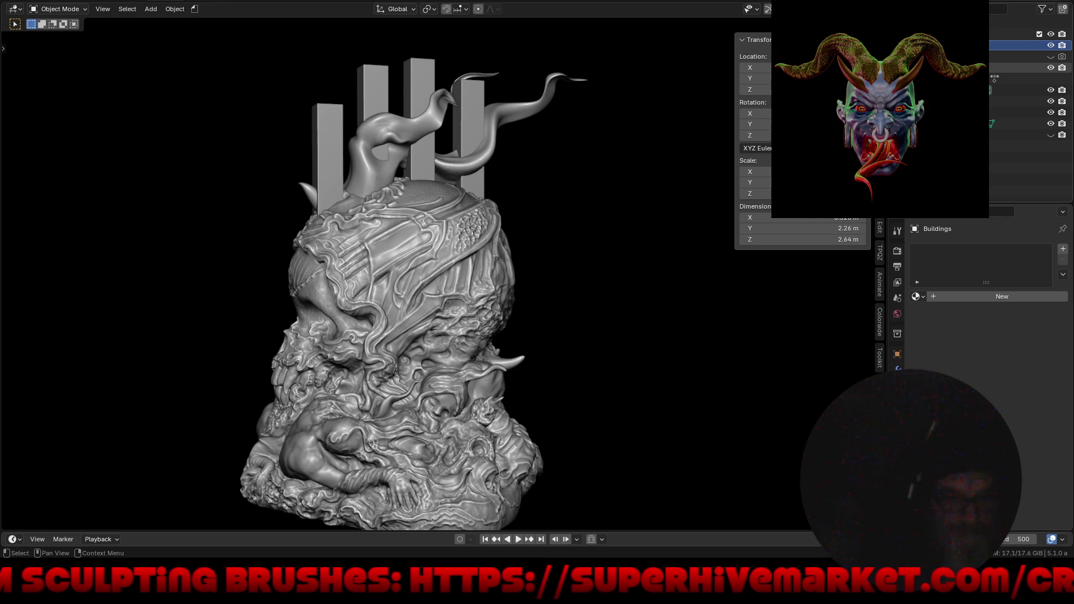
pyautogui.moveTo(297, 216)
pyautogui.mouseDown(button='middle')
pyautogui.moveTo(602, 202)
pyautogui.moveTo(450, 189)
pyautogui.moveTo(348, 197)
pyautogui.mouseUp(button='middle')
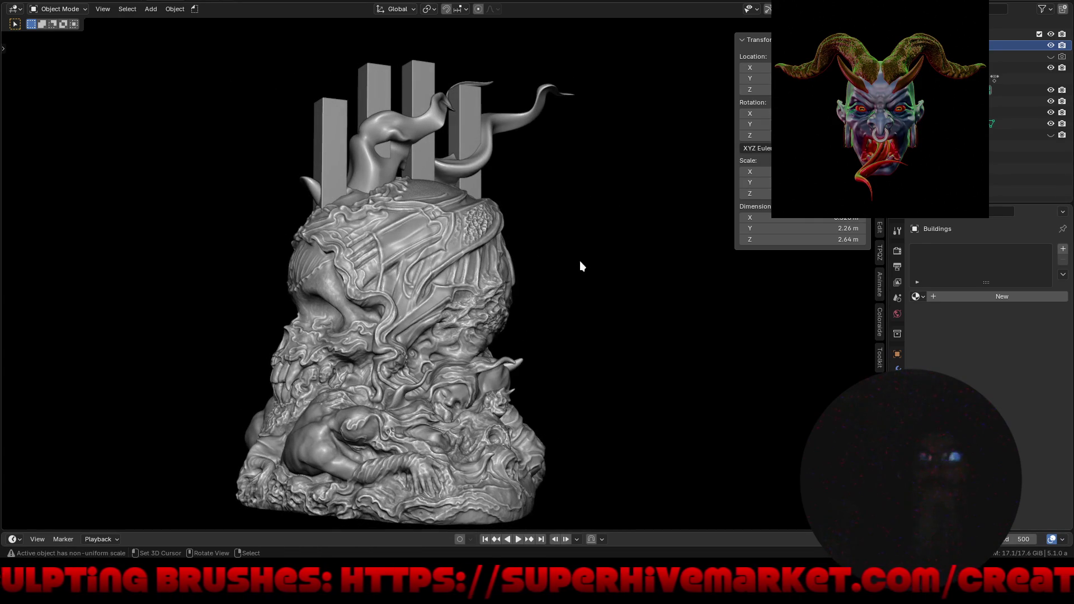
pyautogui.click(897, 369)
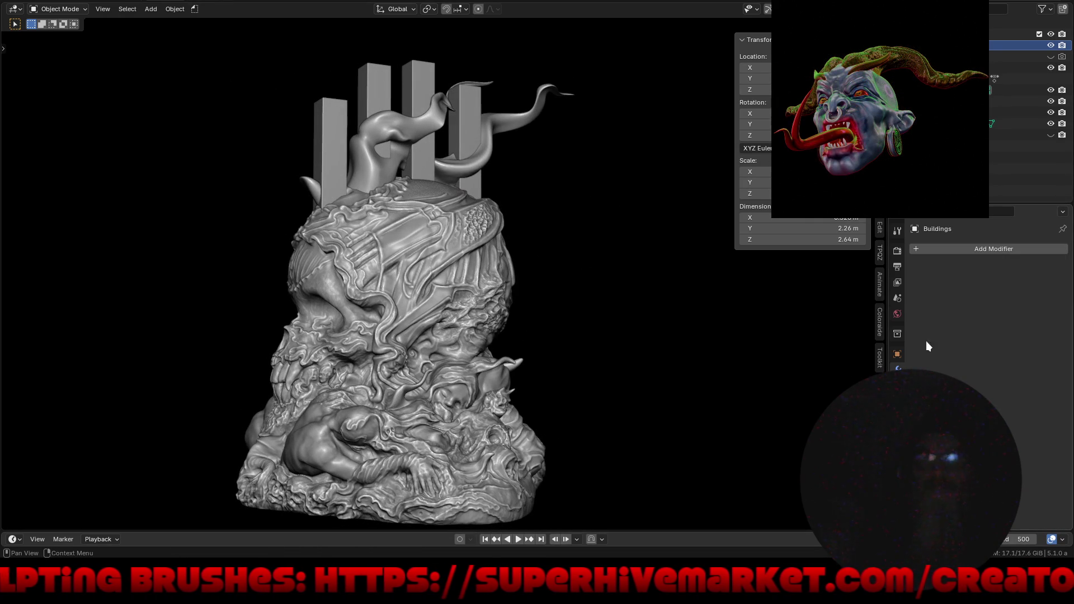
pyautogui.click(988, 248)
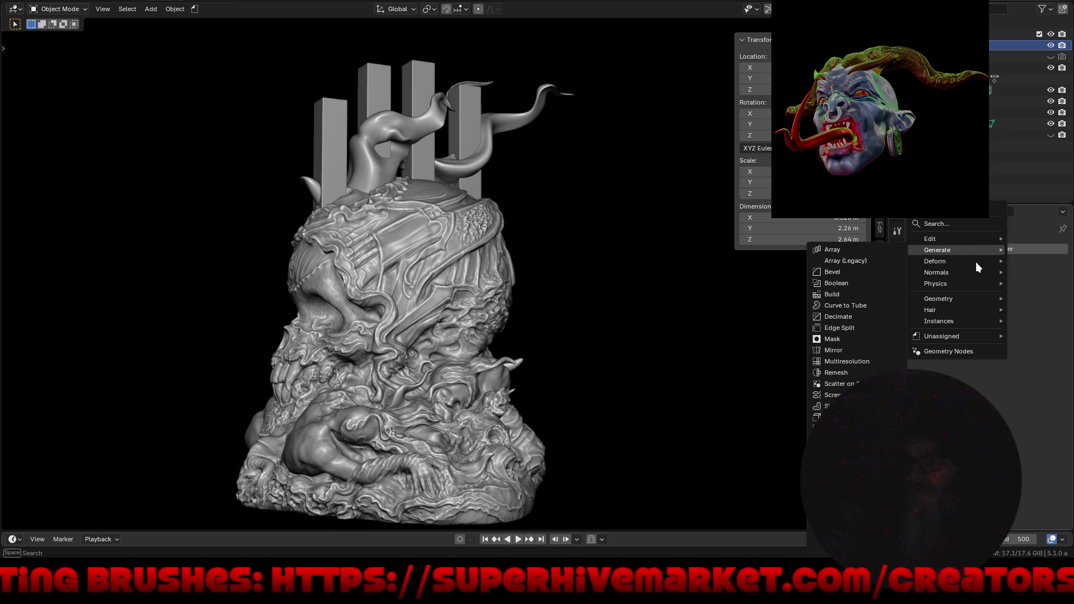
pyautogui.moveTo(977, 262)
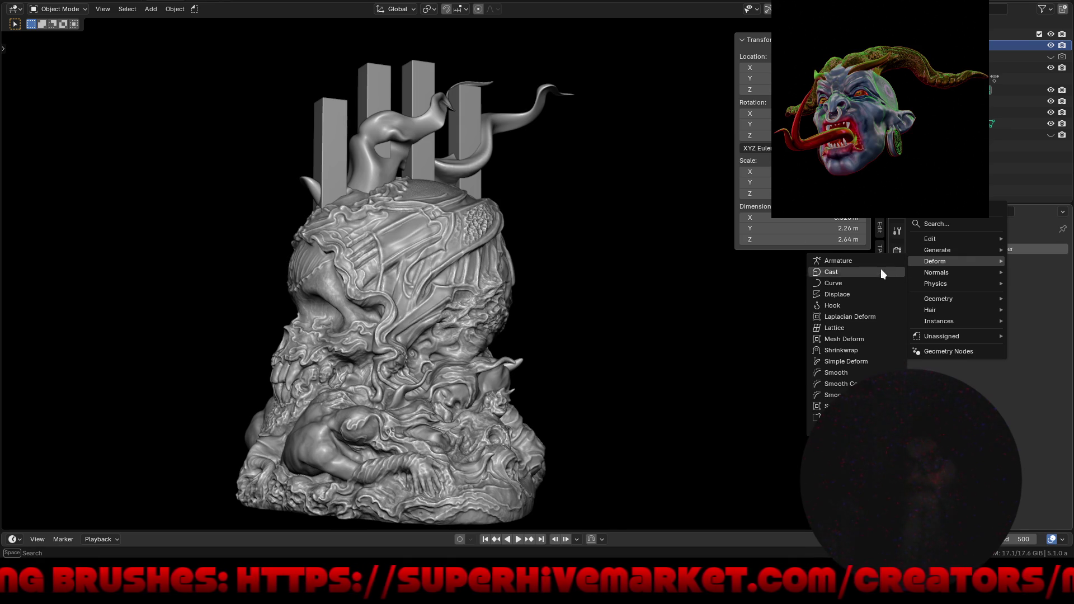
pyautogui.click(846, 361)
pyautogui.moveTo(573, 331)
pyautogui.mouseDown(button='middle')
pyautogui.moveTo(555, 343)
pyautogui.moveTo(587, 350)
pyautogui.moveTo(567, 317)
pyautogui.moveTo(613, 331)
pyautogui.moveTo(565, 368)
pyautogui.moveTo(524, 360)
pyautogui.moveTo(704, 355)
pyautogui.moveTo(482, 341)
pyautogui.moveTo(537, 341)
pyautogui.mouseUp(button='middle')
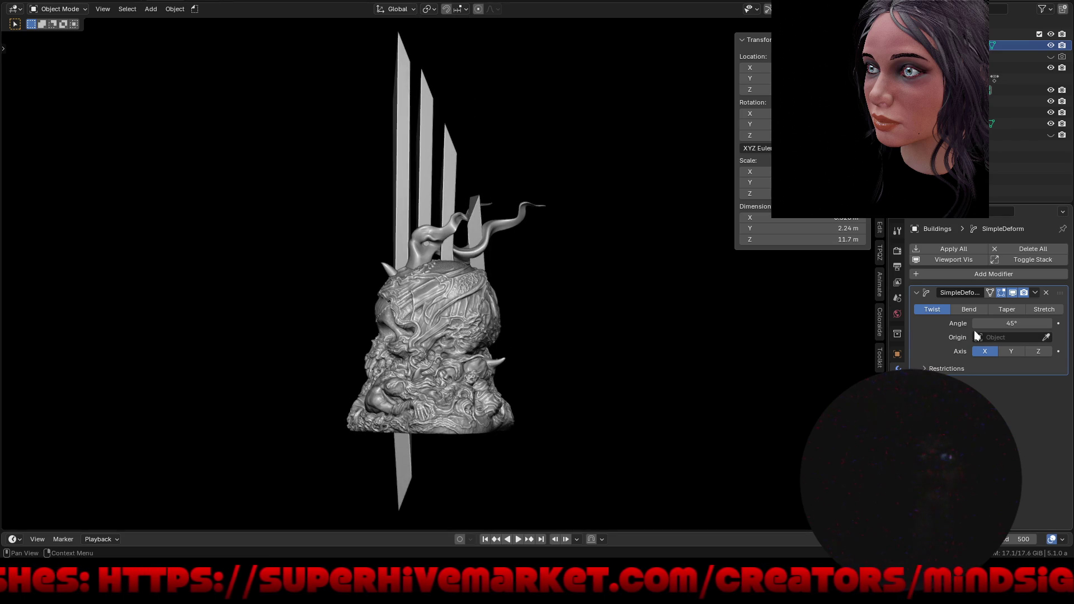
pyautogui.click(980, 309)
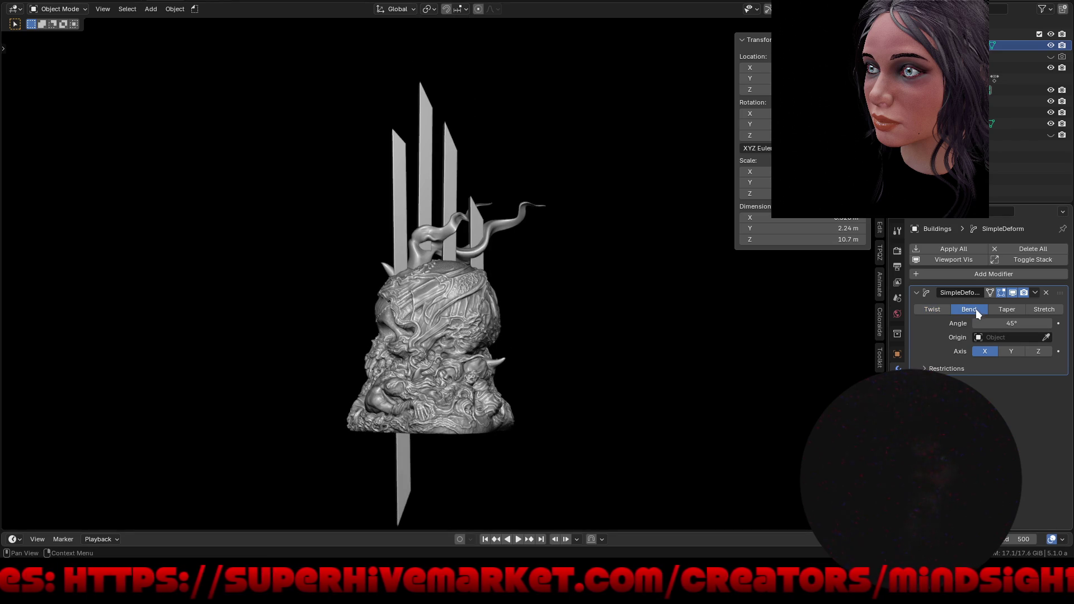
pyautogui.click(1012, 351)
pyautogui.moveTo(699, 352)
pyautogui.mouseDown(button='middle')
pyautogui.moveTo(571, 351)
pyautogui.moveTo(673, 355)
pyautogui.moveTo(580, 365)
pyautogui.moveTo(702, 374)
pyautogui.moveTo(546, 371)
pyautogui.moveTo(627, 367)
pyautogui.mouseUp(button='middle')
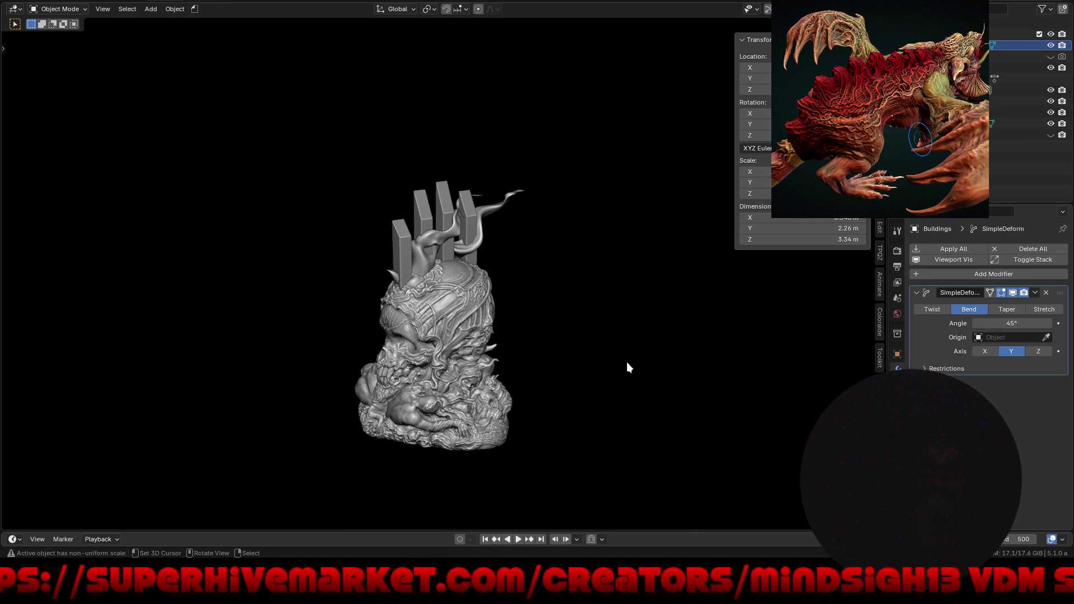
# Add a Mirror modifier with Bisect enabled and raise the bend angle to 70.9°.
pyautogui.click(961, 274)
pyautogui.moveTo(959, 265)
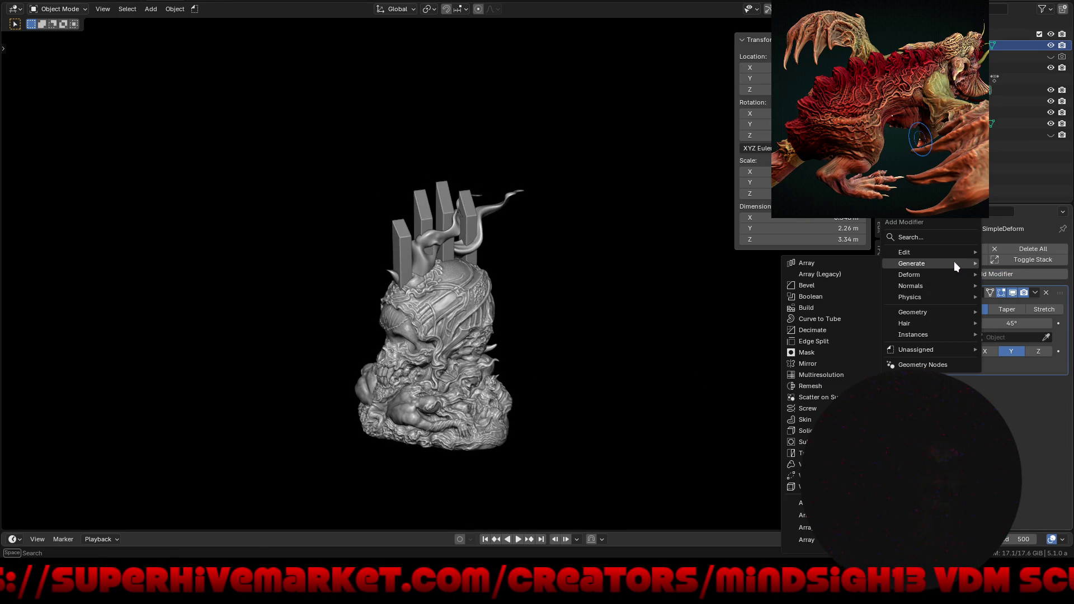
pyautogui.click(827, 364)
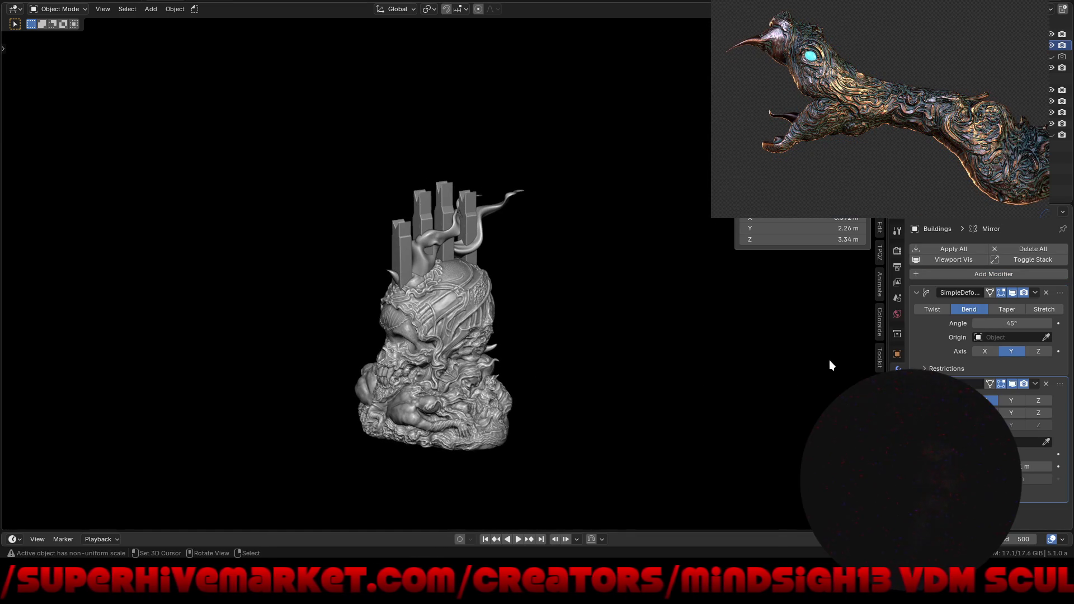
pyautogui.click(1038, 412)
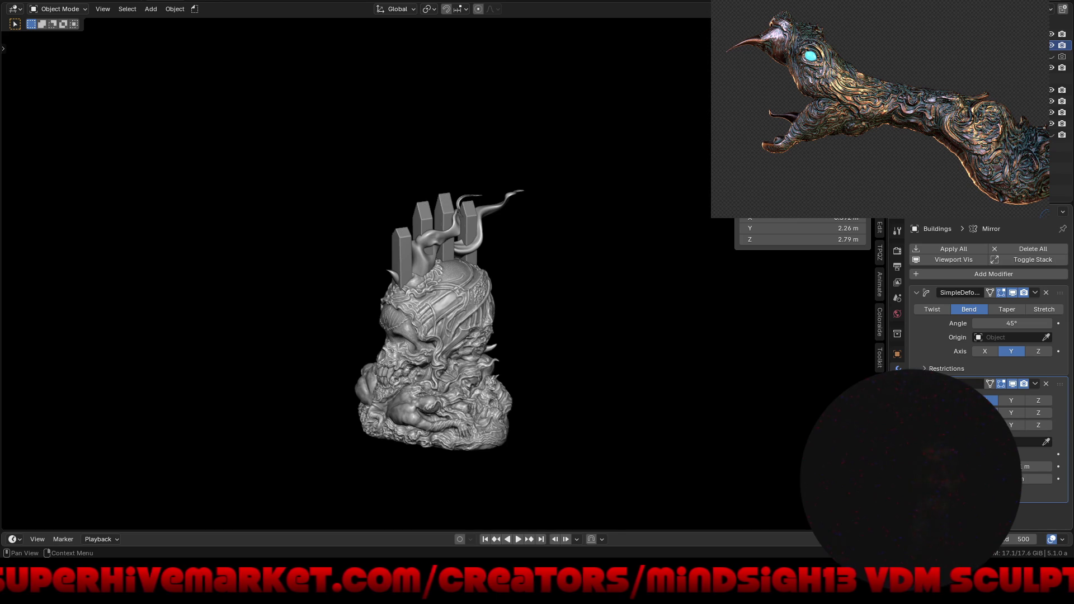
pyautogui.moveTo(561, 380)
pyautogui.mouseDown(button='middle')
pyautogui.moveTo(723, 367)
pyautogui.moveTo(546, 245)
pyautogui.moveTo(400, 242)
pyautogui.moveTo(518, 269)
pyautogui.moveTo(626, 277)
pyautogui.mouseUp(button='middle')
pyautogui.scroll(4, 554, 257)
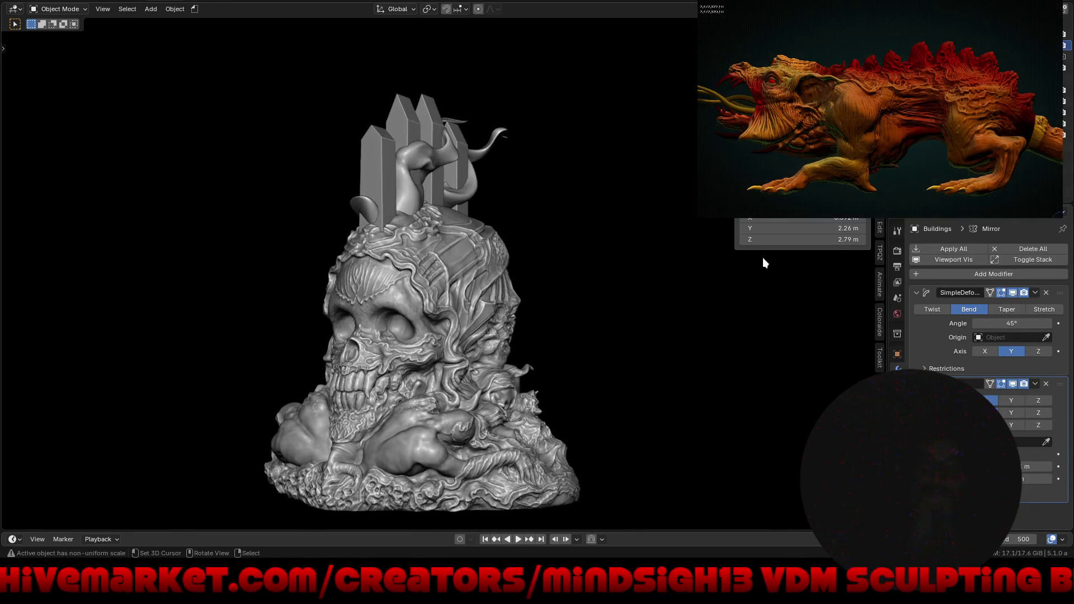
pyautogui.moveTo(993, 323)
pyautogui.mouseDown()
pyautogui.moveTo(1068, 322)
pyautogui.moveTo(1059, 321)
pyautogui.mouseUp()
pyautogui.moveTo(531, 331)
pyautogui.mouseDown(button='middle')
pyautogui.moveTo(725, 331)
pyautogui.moveTo(615, 336)
pyautogui.mouseUp(button='middle')
# Add a Remesh modifier to Buildings and collapse all modifier panels.
pyautogui.click(959, 274)
pyautogui.moveTo(972, 272)
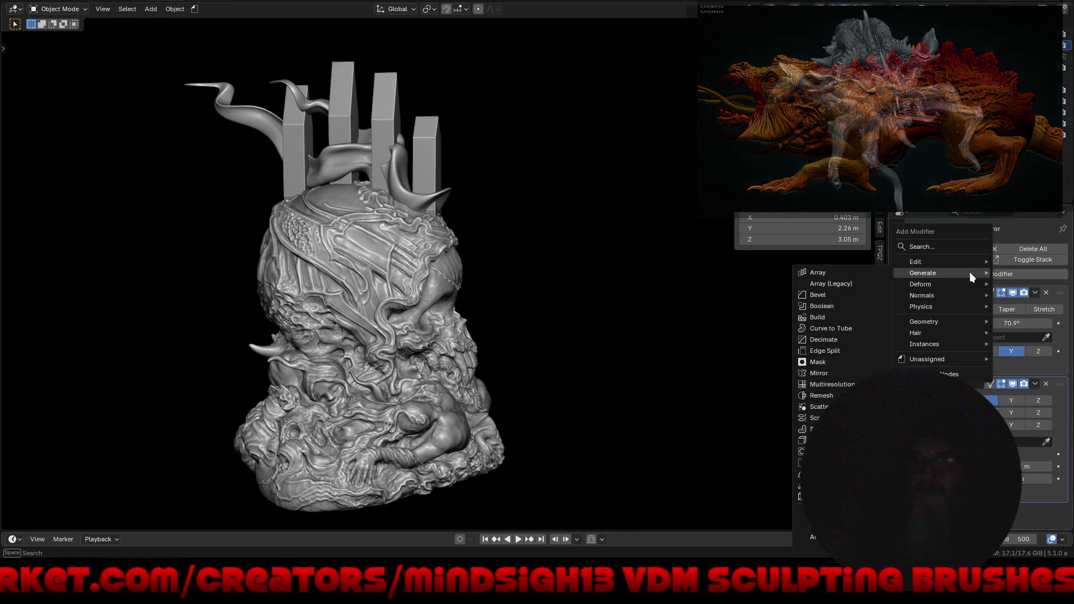
pyautogui.click(830, 395)
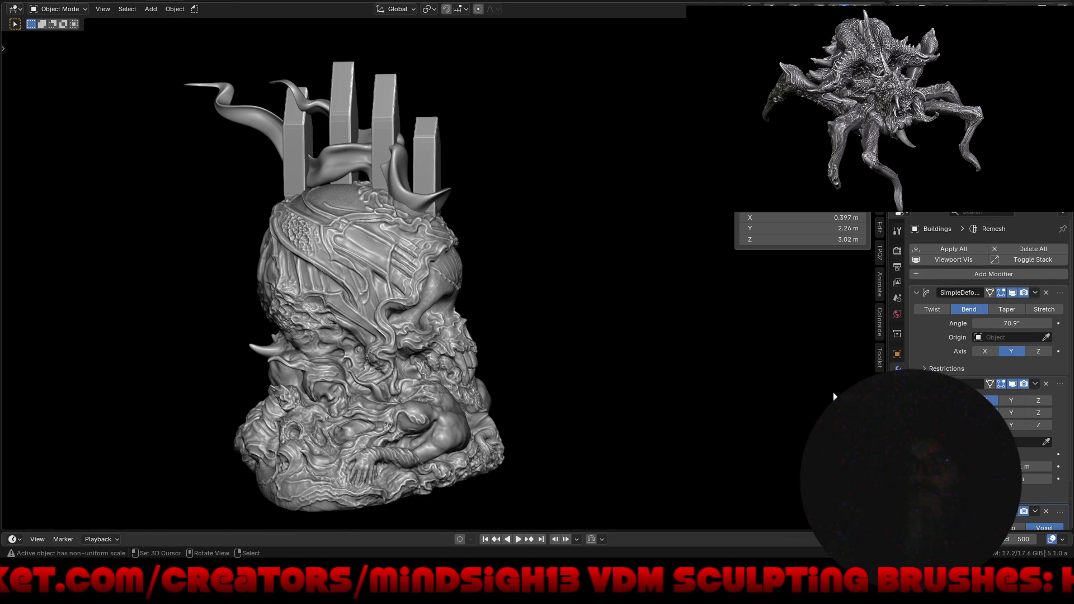
pyautogui.scroll(-3, 987, 395)
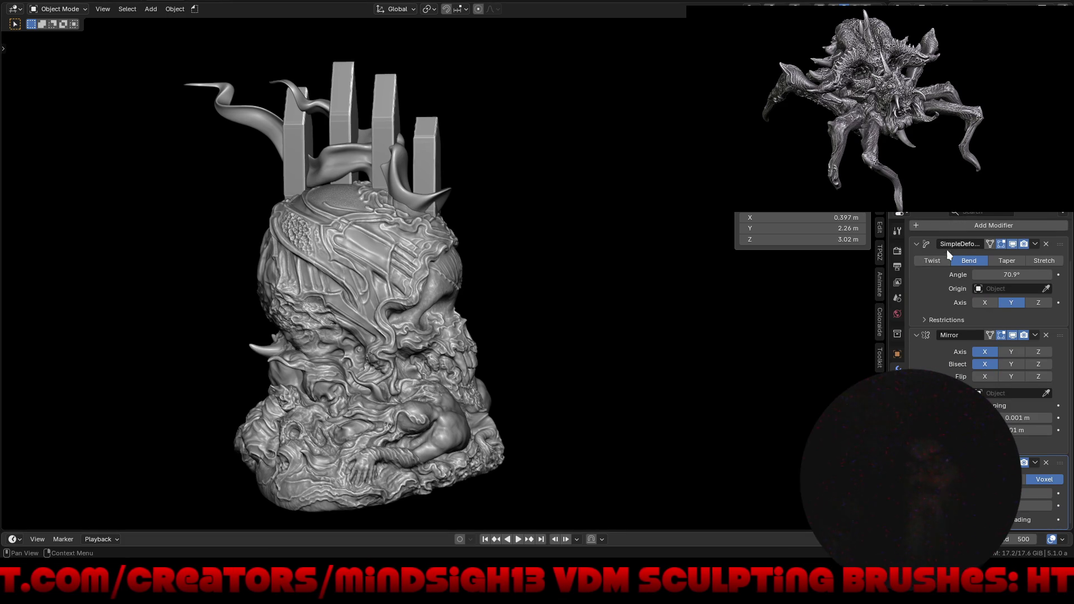
pyautogui.scroll(3, 939, 358)
pyautogui.click(1020, 258)
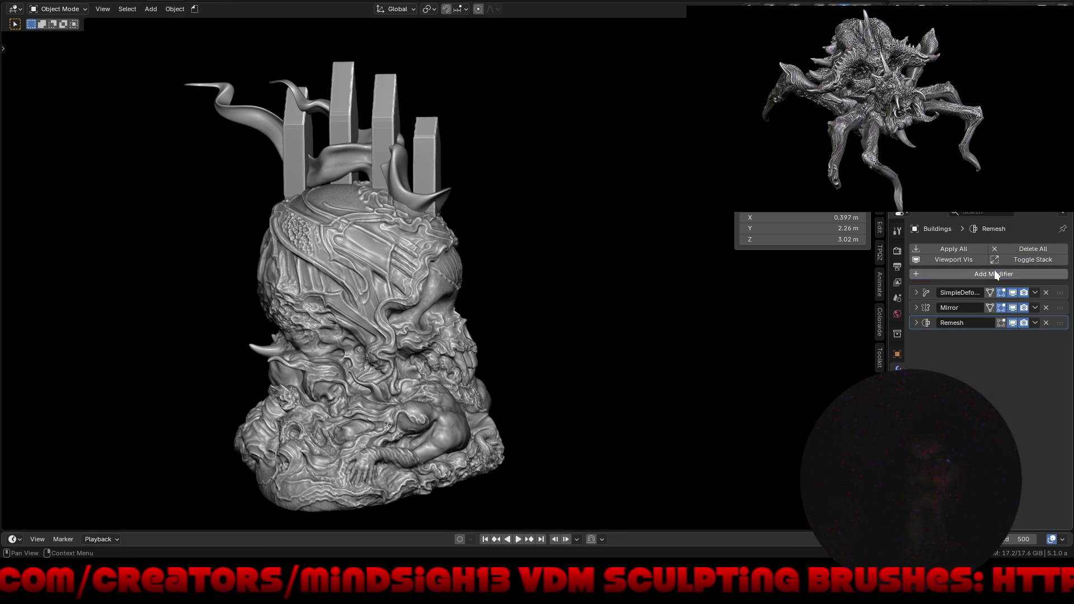
pyautogui.click(995, 274)
pyautogui.moveTo(991, 270)
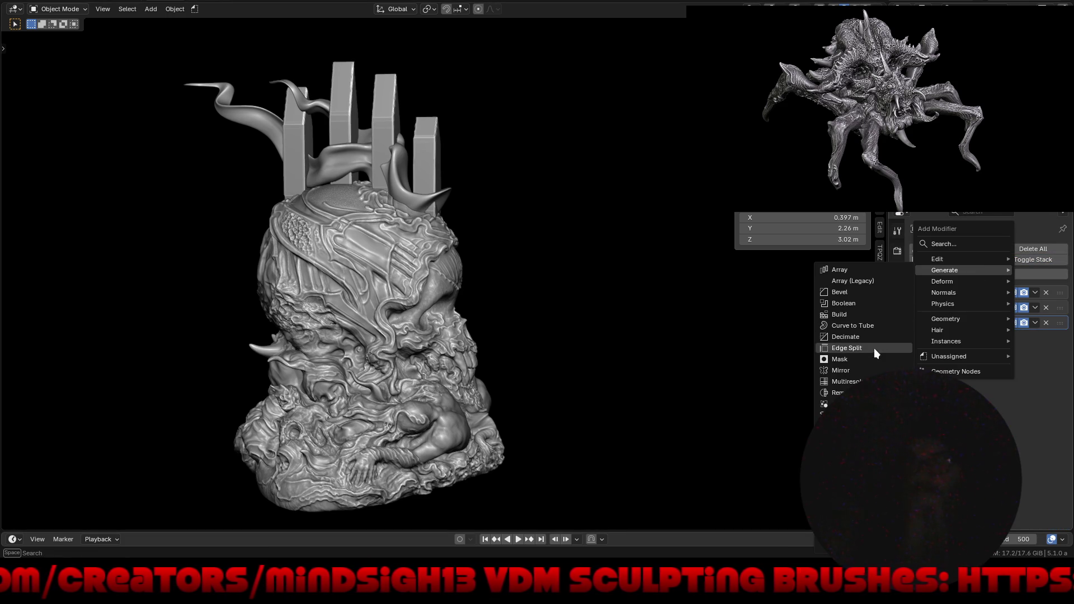
# Add a second Simple Deform set to Bend with its angle brought to about 0.3°.
pyautogui.moveTo(958, 283)
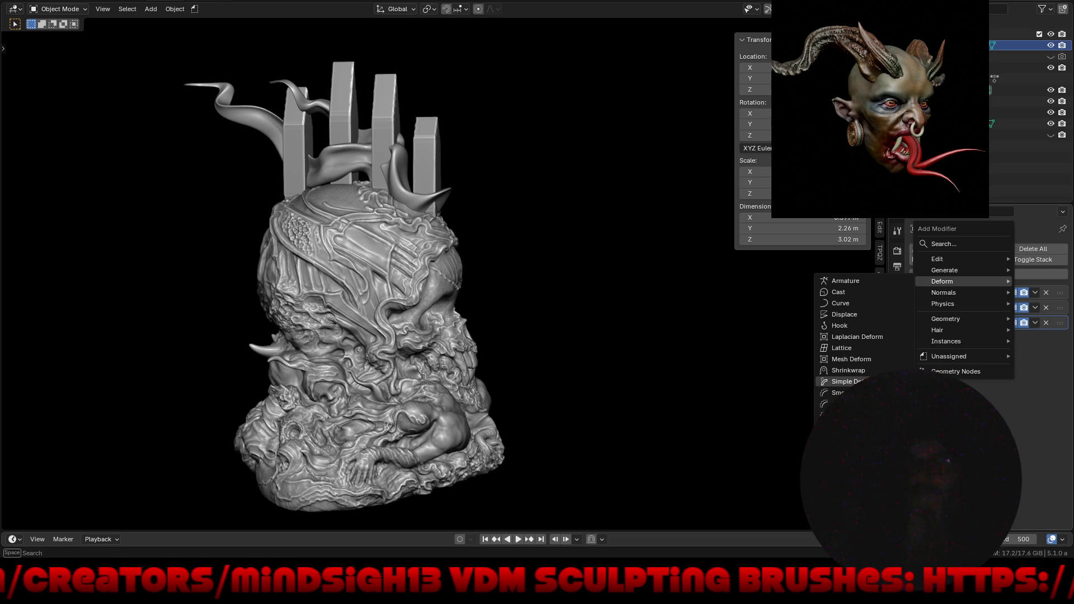
pyautogui.click(845, 381)
pyautogui.click(969, 357)
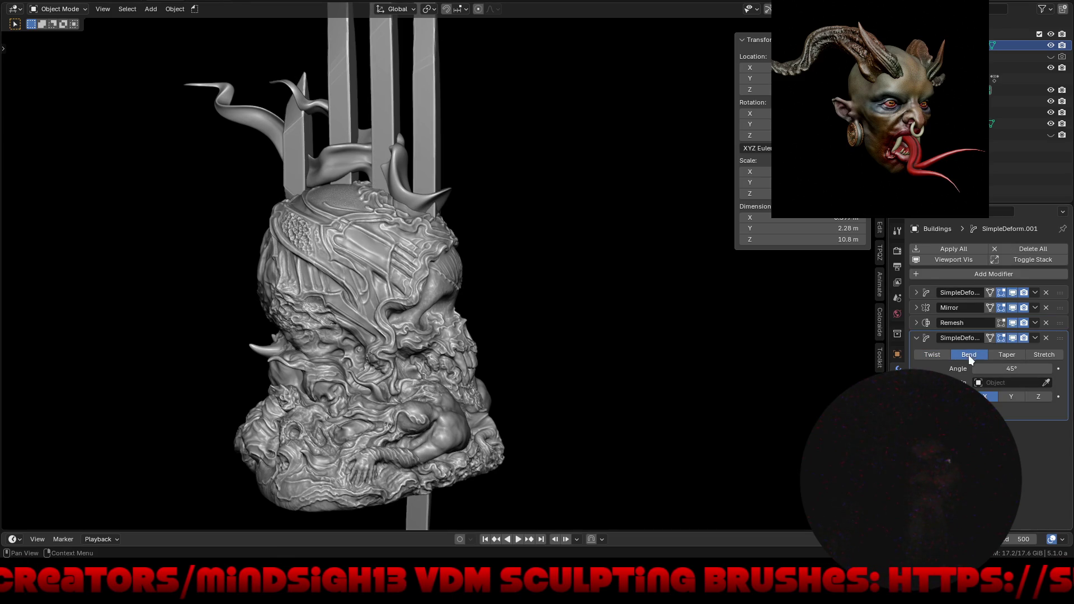
pyautogui.moveTo(1014, 367)
pyautogui.mouseDown()
pyautogui.moveTo(703, 405)
pyautogui.moveTo(761, 400)
pyautogui.moveTo(666, 377)
pyautogui.mouseUp()
pyautogui.moveTo(666, 377)
pyautogui.mouseDown(button='middle')
pyautogui.moveTo(443, 316)
pyautogui.moveTo(533, 324)
pyautogui.moveTo(514, 309)
pyautogui.mouseUp(button='middle')
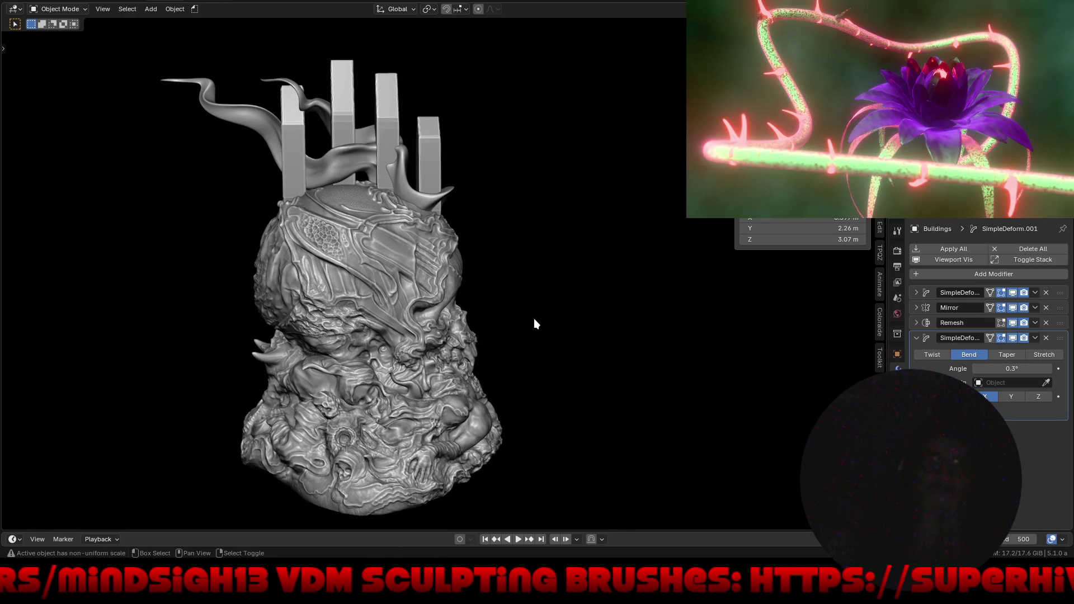
# Snap the 3D cursor into place and add an Empty (Empty.001) there.
pyautogui.hotkey('shift', 's')
pyautogui.click(525, 380)
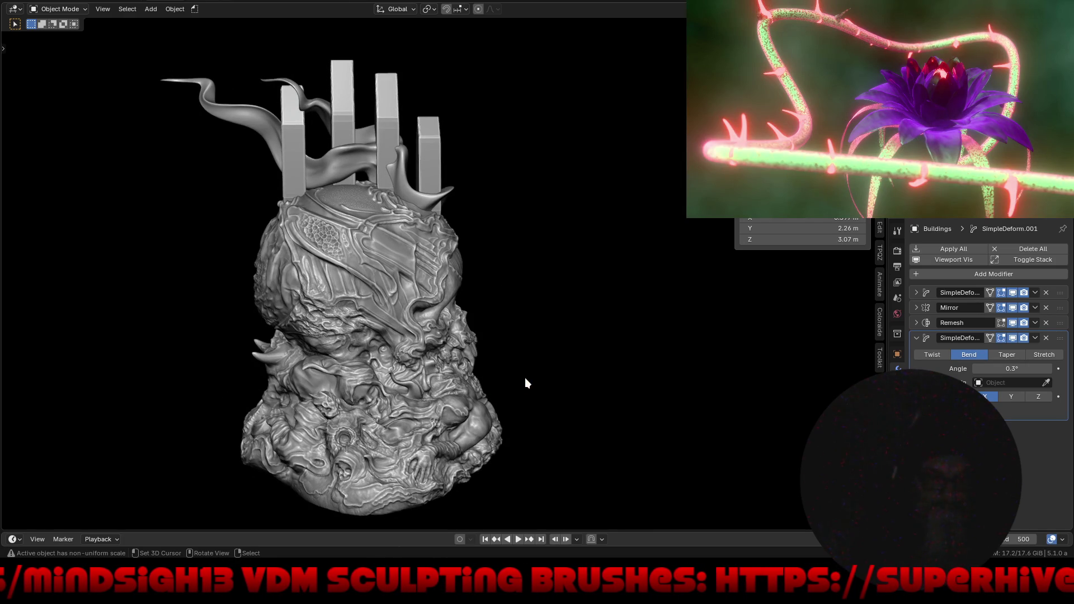
pyautogui.hotkey('shift', 'a')
pyautogui.moveTo(503, 448)
pyautogui.click(570, 448)
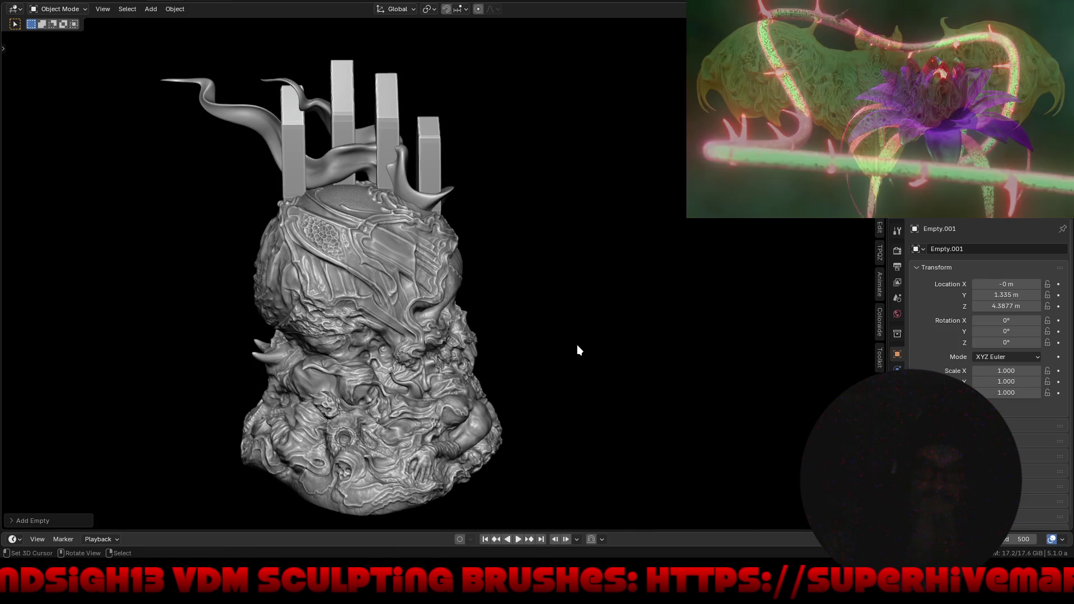
# Make Empty.001 the second bend's origin and increase the bend to about -66.7°.
pyautogui.click(433, 139)
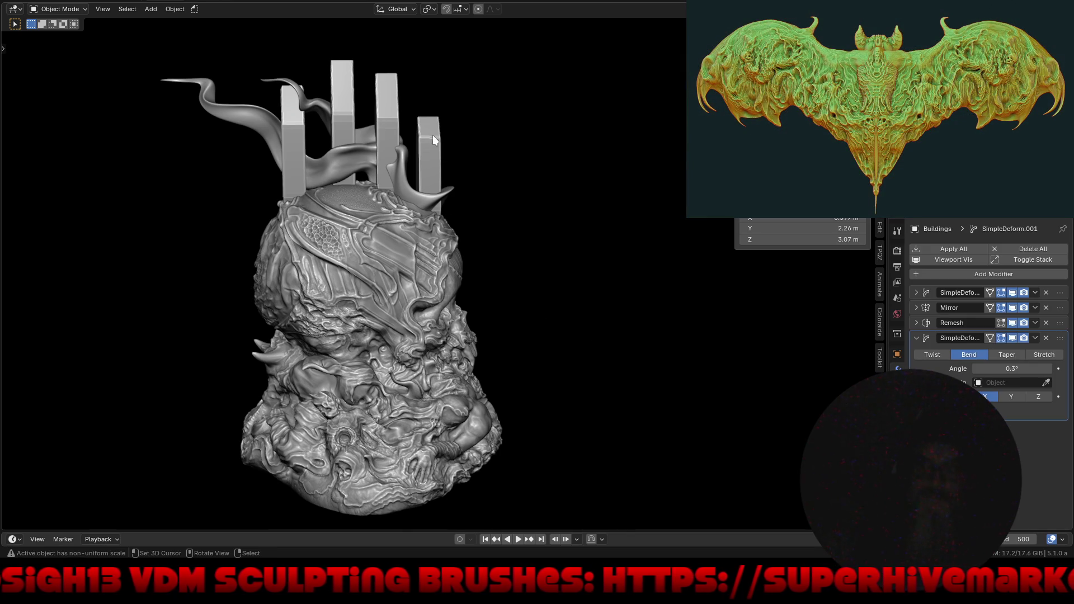
pyautogui.click(981, 383)
pyautogui.press('Return')
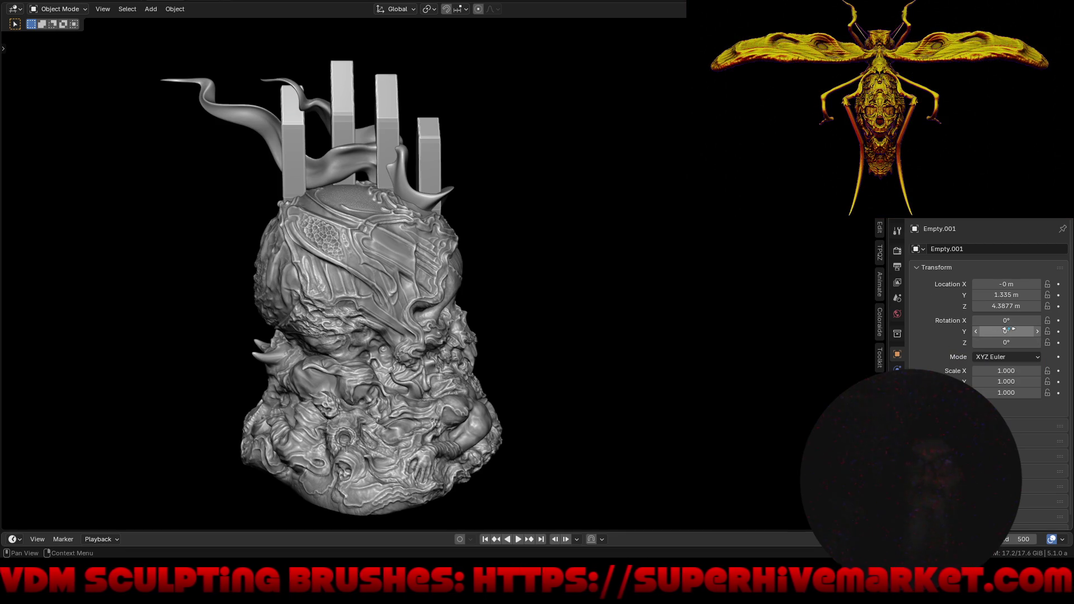
pyautogui.moveTo(985, 320); pyautogui.dragTo(799, 342)
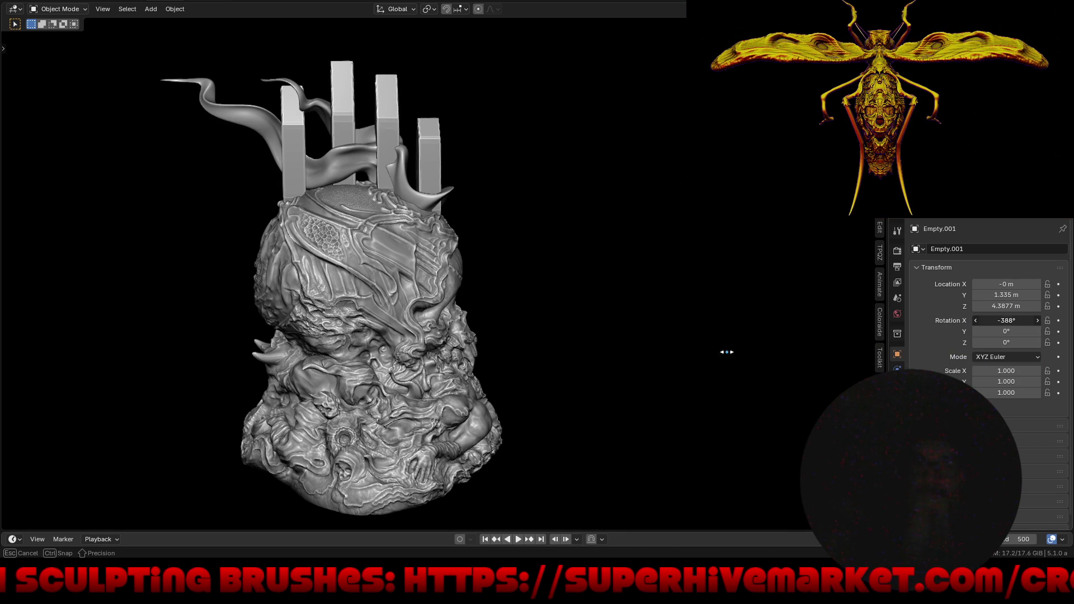
pyautogui.click(429, 152)
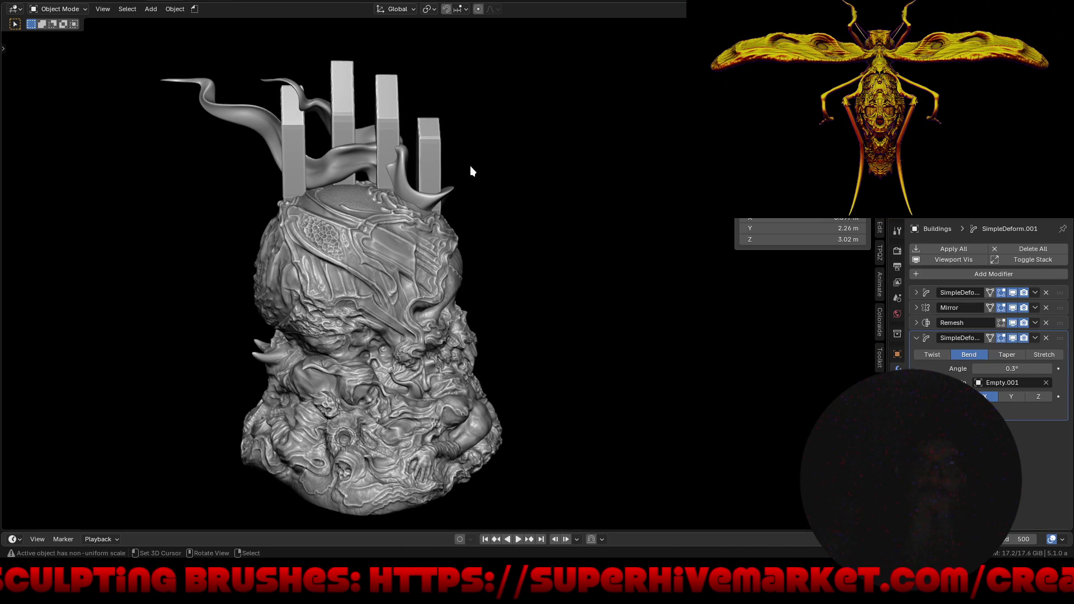
pyautogui.moveTo(1007, 369)
pyautogui.mouseDown()
pyautogui.moveTo(592, 386)
pyautogui.moveTo(635, 387)
pyautogui.mouseUp()
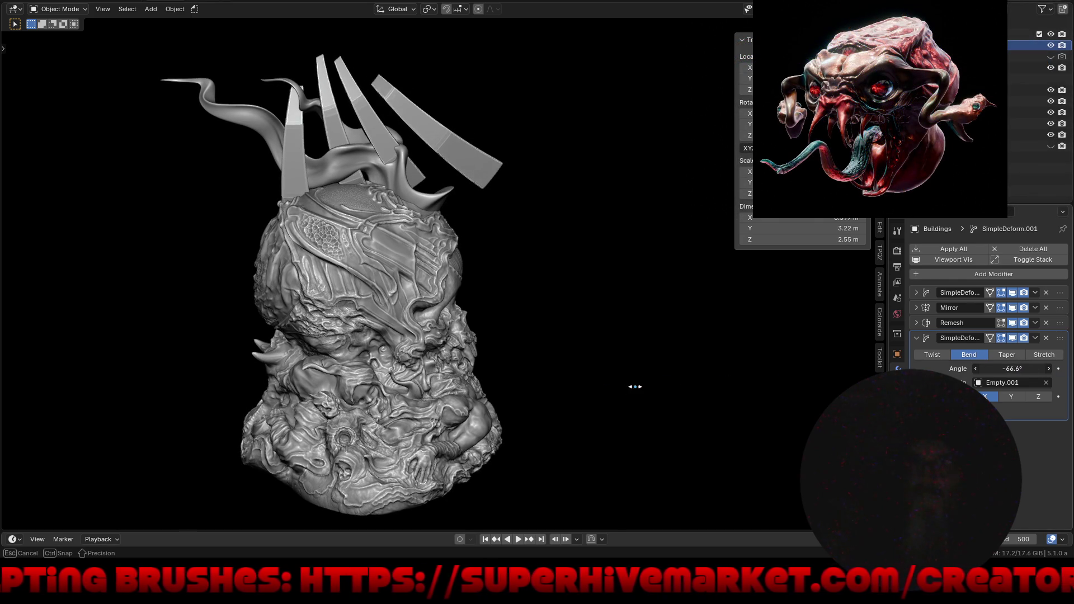
# Reposition Empty.001: shift it along Y, rotate to -875° on X, lower to Z 3.1677 m.
pyautogui.click(985, 101)
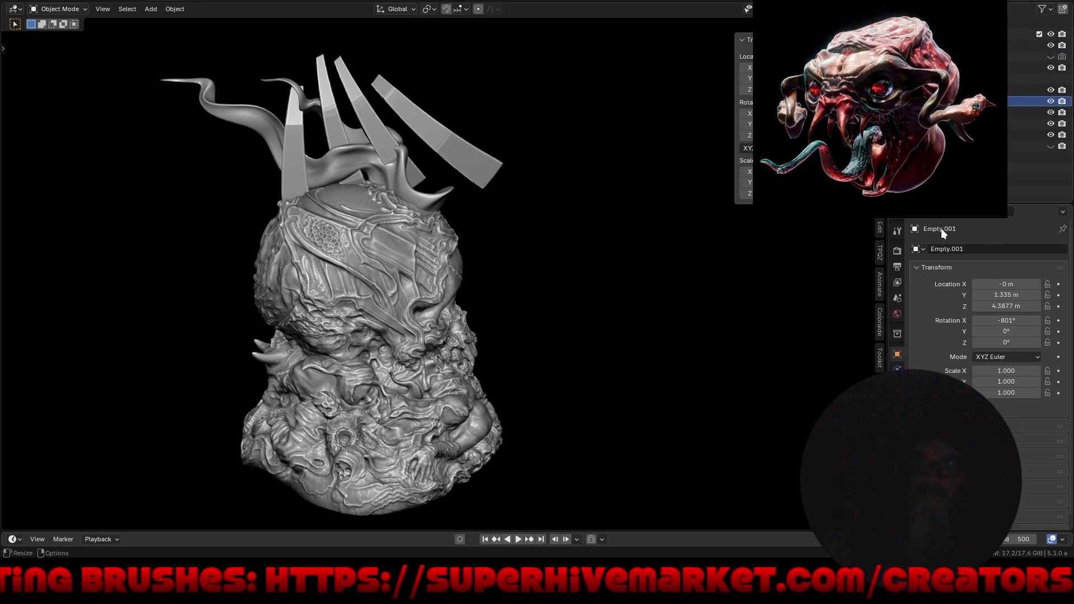
pyautogui.moveTo(1005, 295)
pyautogui.mouseDown()
pyautogui.moveTo(872, 312)
pyautogui.moveTo(1049, 306)
pyautogui.moveTo(954, 321)
pyautogui.moveTo(1005, 320)
pyautogui.mouseUp()
pyautogui.moveTo(632, 376)
pyautogui.mouseDown(button='middle')
pyautogui.moveTo(463, 355)
pyautogui.moveTo(478, 300)
pyautogui.moveTo(504, 344)
pyautogui.moveTo(634, 358)
pyautogui.moveTo(556, 361)
pyautogui.moveTo(686, 367)
pyautogui.moveTo(551, 371)
pyautogui.moveTo(370, 222)
pyautogui.moveTo(396, 273)
pyautogui.moveTo(448, 250)
pyautogui.moveTo(522, 297)
pyautogui.moveTo(529, 313)
pyautogui.moveTo(629, 327)
pyautogui.moveTo(493, 335)
pyautogui.moveTo(498, 322)
pyautogui.moveTo(520, 333)
pyautogui.moveTo(673, 311)
pyautogui.moveTo(669, 347)
pyautogui.moveTo(678, 345)
pyautogui.moveTo(661, 353)
pyautogui.mouseUp(button='middle')
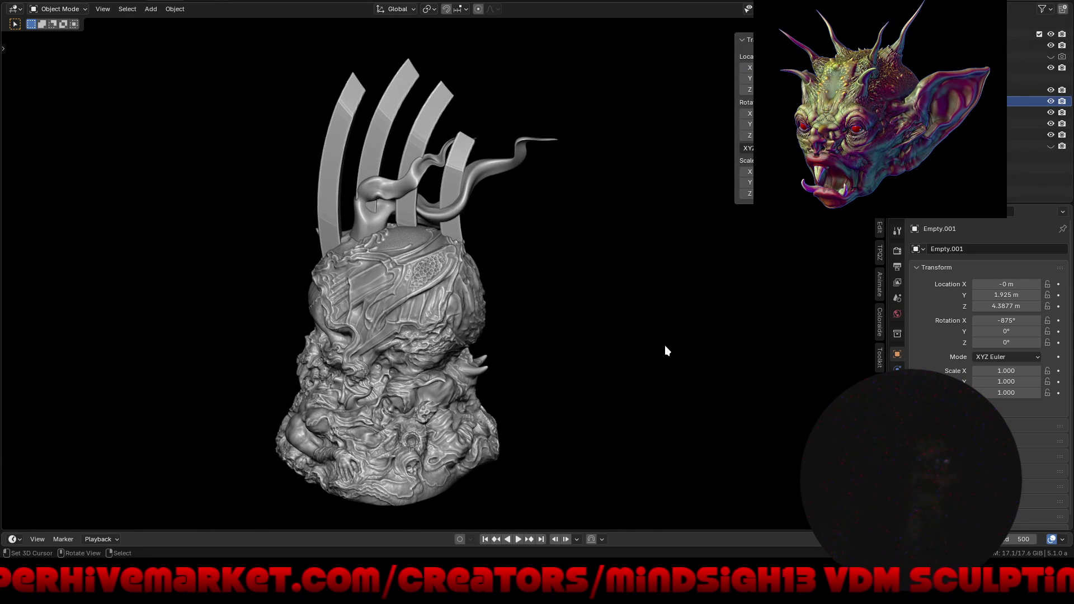
pyautogui.moveTo(1001, 294)
pyautogui.mouseDown()
pyautogui.moveTo(912, 307)
pyautogui.moveTo(934, 315)
pyautogui.mouseUp()
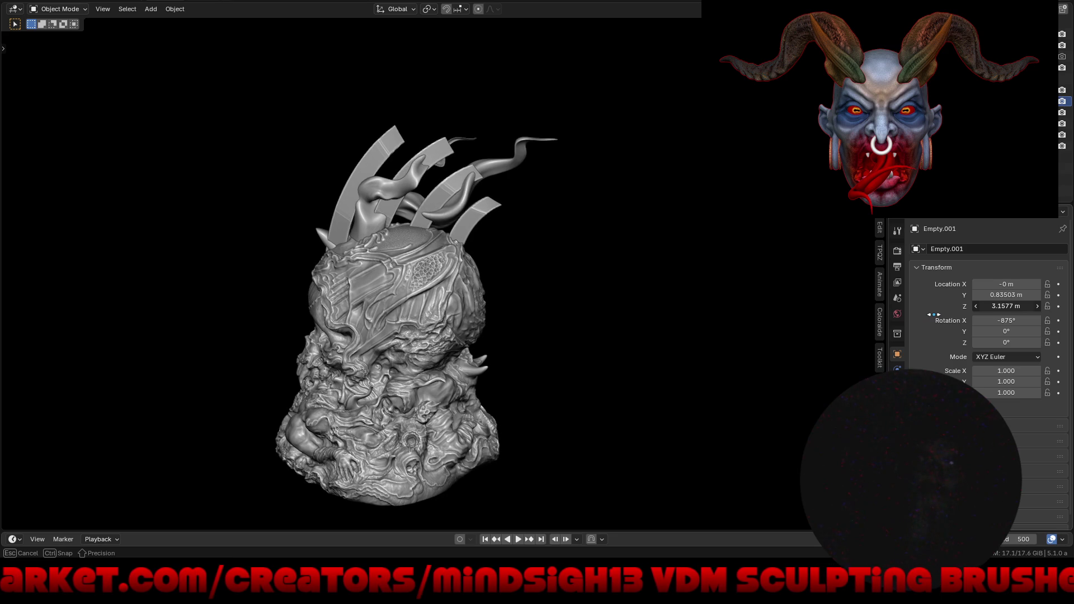
pyautogui.moveTo(766, 351)
pyautogui.mouseDown(button='middle')
pyautogui.moveTo(581, 341)
pyautogui.moveTo(807, 334)
pyautogui.moveTo(539, 325)
pyautogui.mouseUp(button='middle')
pyautogui.moveTo(390, 231)
pyautogui.keyDown('ctrl'); pyautogui.mouseDown(button='middle')
pyautogui.moveTo(419, 205)
pyautogui.moveTo(496, 257)
pyautogui.mouseUp(button='middle'); pyautogui.keyUp('ctrl')
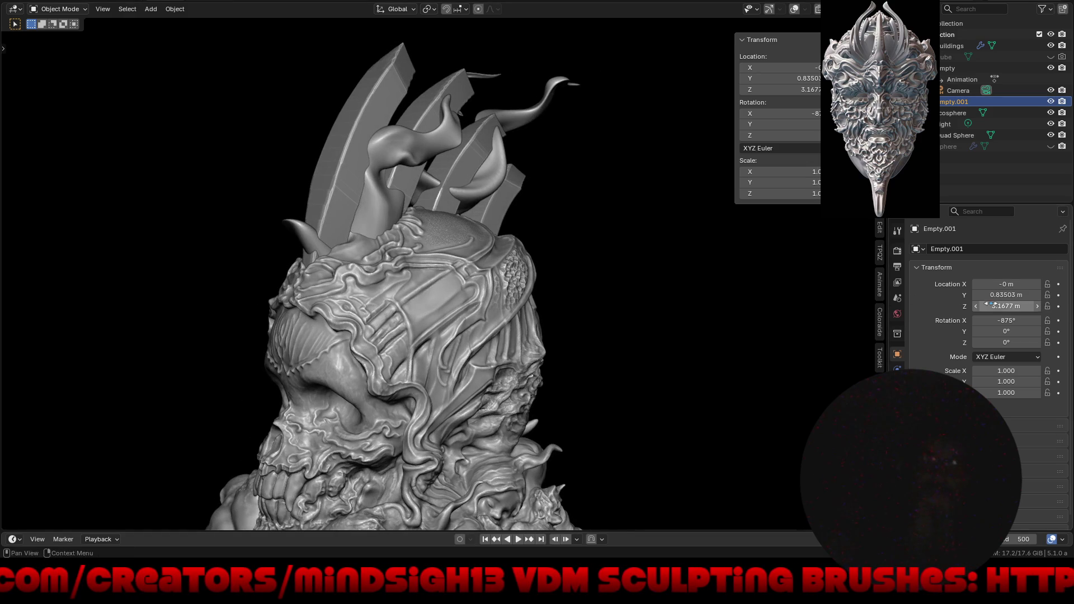
pyautogui.click(390, 79)
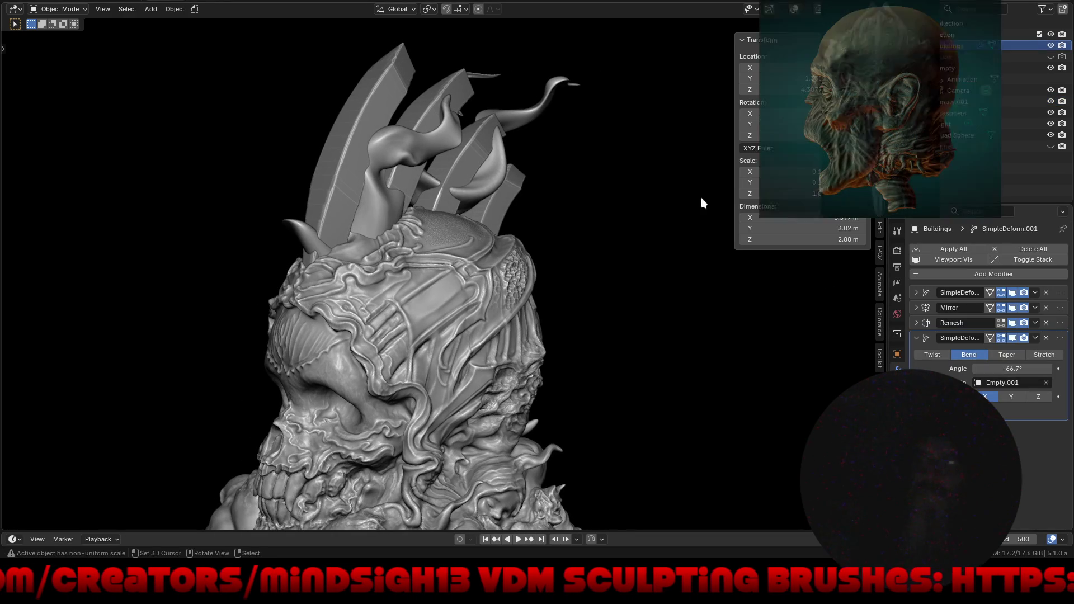
# Lower the Buildings object's Location Z so the blades sit on the skull.
pyautogui.click(897, 354)
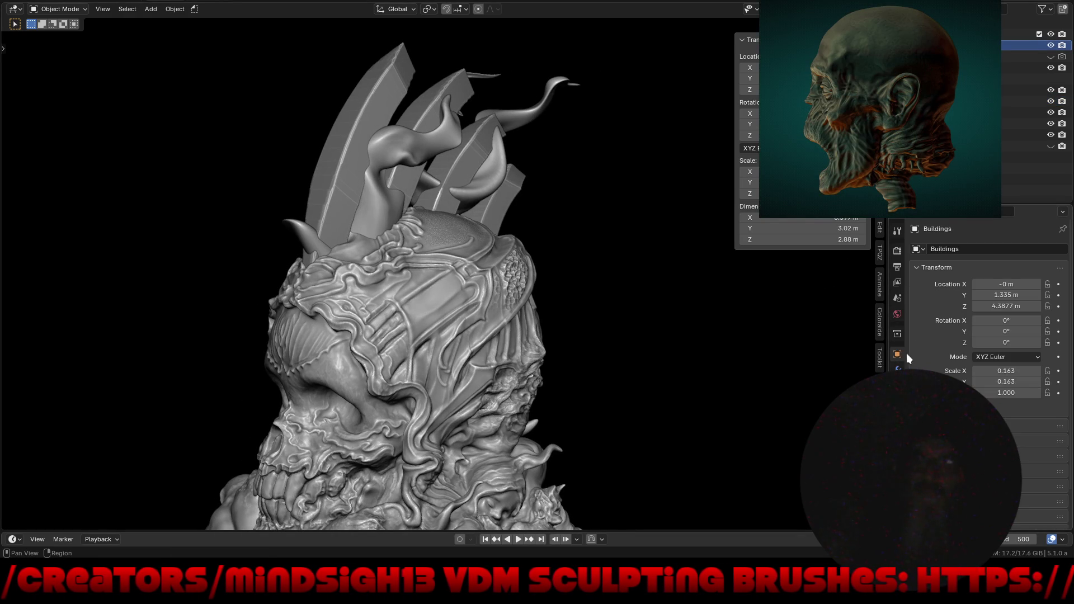
pyautogui.moveTo(1001, 306); pyautogui.dragTo(976, 307)
pyautogui.moveTo(683, 368)
pyautogui.mouseDown(button='middle')
pyautogui.moveTo(628, 363)
pyautogui.moveTo(535, 226)
pyautogui.moveTo(504, 337)
pyautogui.moveTo(687, 318)
pyautogui.moveTo(608, 310)
pyautogui.mouseUp(button='middle')
pyautogui.scroll(2, 609, 310)
pyautogui.moveTo(638, 270)
pyautogui.mouseDown(button='middle')
pyautogui.moveTo(594, 287)
pyautogui.moveTo(686, 302)
pyautogui.moveTo(655, 301)
pyautogui.mouseUp(button='middle')
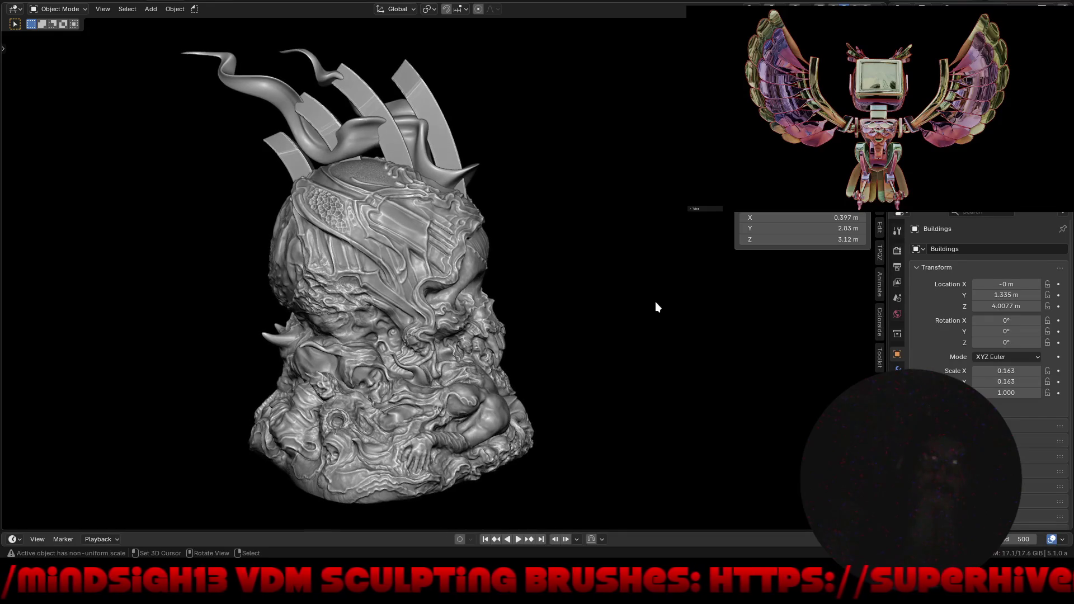
# Fine-tune Empty.001 to Y 1.475 m, Z 4.0277 m and -872° X rotation.
pyautogui.click(984, 101)
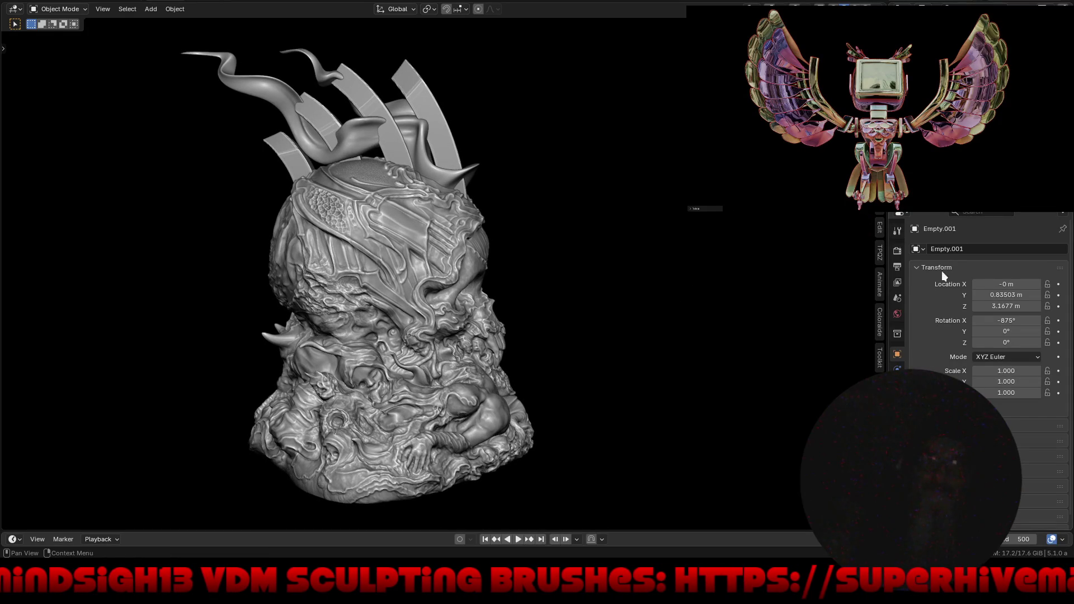
pyautogui.moveTo(1007, 306); pyautogui.dragTo(1008, 306)
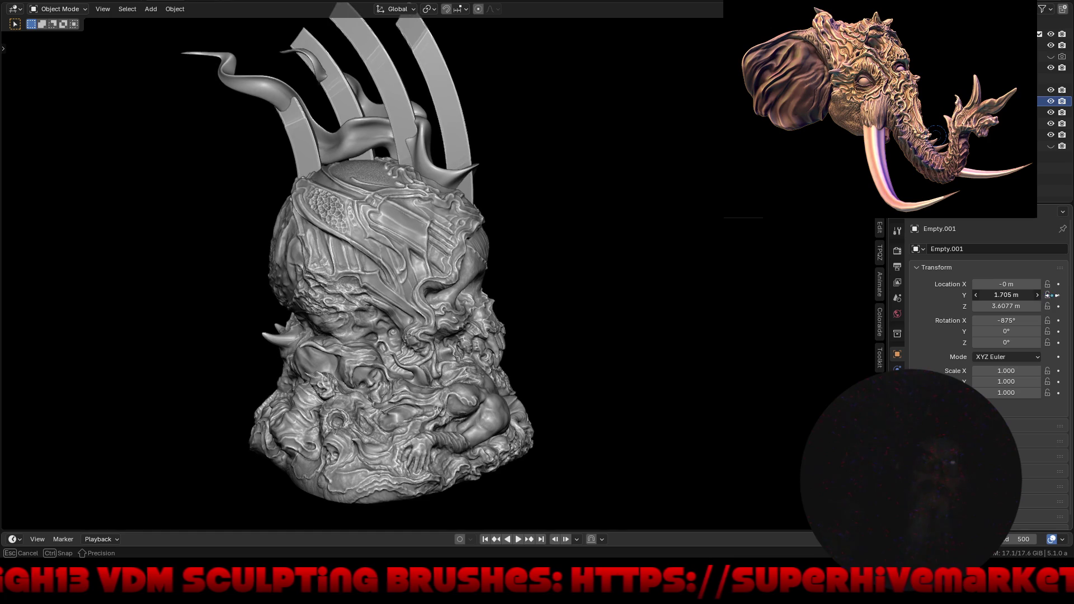
pyautogui.moveTo(1037, 300)
pyautogui.mouseDown()
pyautogui.moveTo(1004, 320)
pyautogui.moveTo(919, 329)
pyautogui.mouseUp()
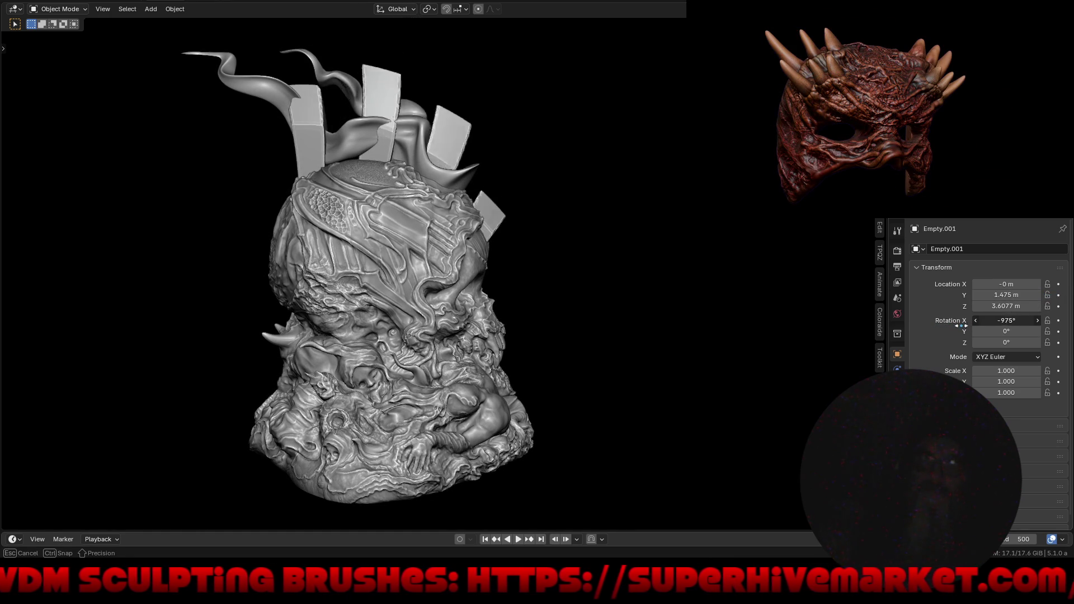
pyautogui.moveTo(1001, 325)
pyautogui.mouseDown()
pyautogui.moveTo(1027, 333)
pyautogui.moveTo(964, 338)
pyautogui.mouseUp()
pyautogui.moveTo(642, 351)
pyautogui.mouseDown(button='middle')
pyautogui.moveTo(504, 358)
pyautogui.moveTo(412, 330)
pyautogui.moveTo(519, 352)
pyautogui.moveTo(507, 259)
pyautogui.moveTo(471, 334)
pyautogui.moveTo(556, 338)
pyautogui.moveTo(504, 347)
pyautogui.moveTo(548, 335)
pyautogui.mouseUp(button='middle')
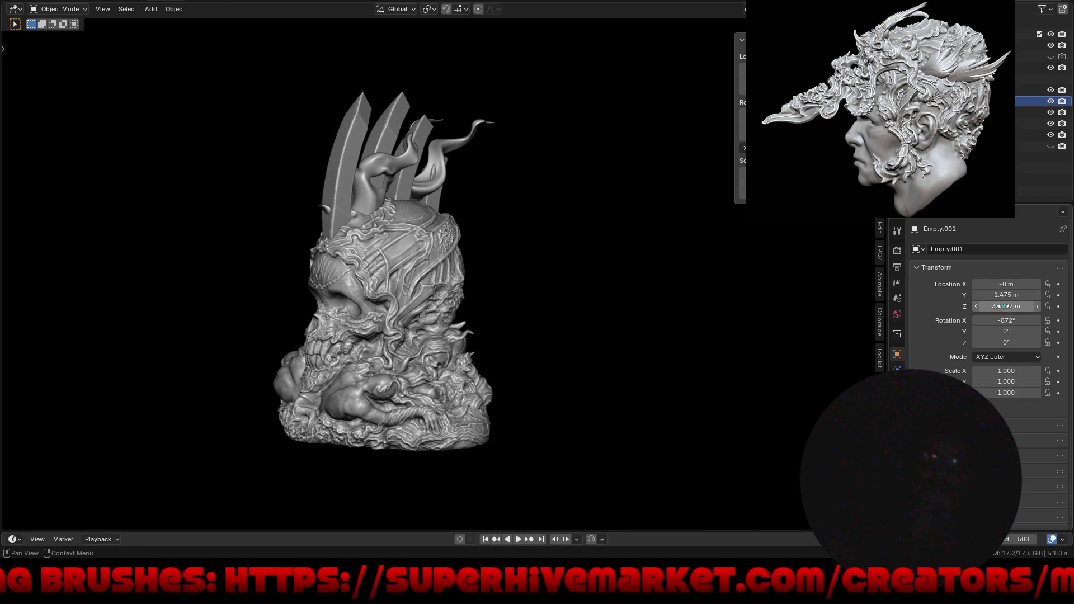
pyautogui.moveTo(994, 307); pyautogui.dragTo(1021, 307)
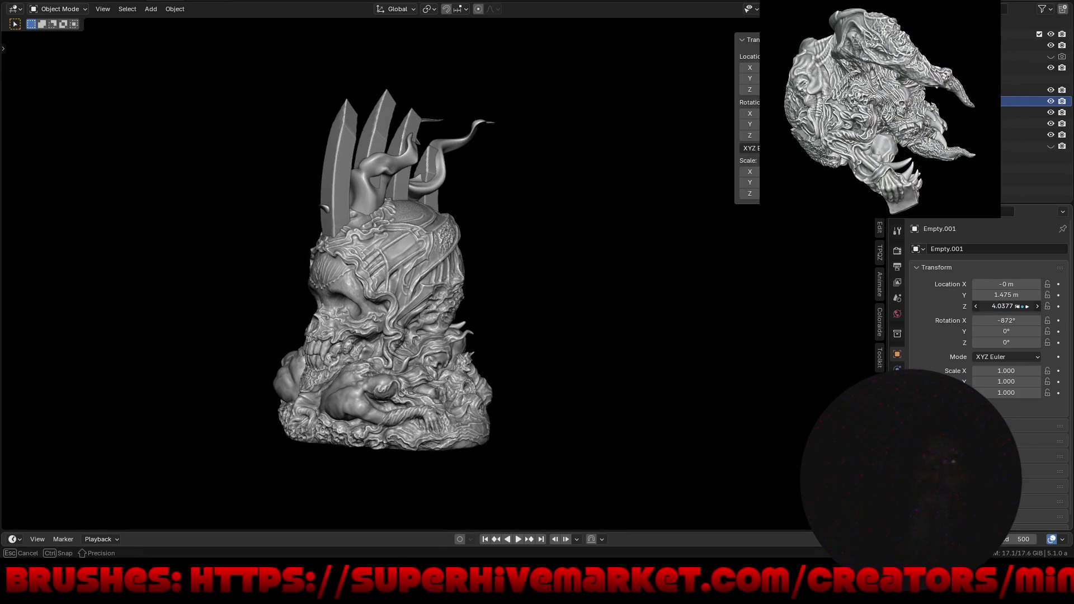
pyautogui.moveTo(587, 319)
pyautogui.mouseDown(button='middle')
pyautogui.moveTo(525, 324)
pyautogui.moveTo(765, 314)
pyautogui.moveTo(682, 307)
pyautogui.moveTo(702, 321)
pyautogui.moveTo(615, 321)
pyautogui.moveTo(604, 354)
pyautogui.moveTo(576, 341)
pyautogui.mouseUp(button='middle')
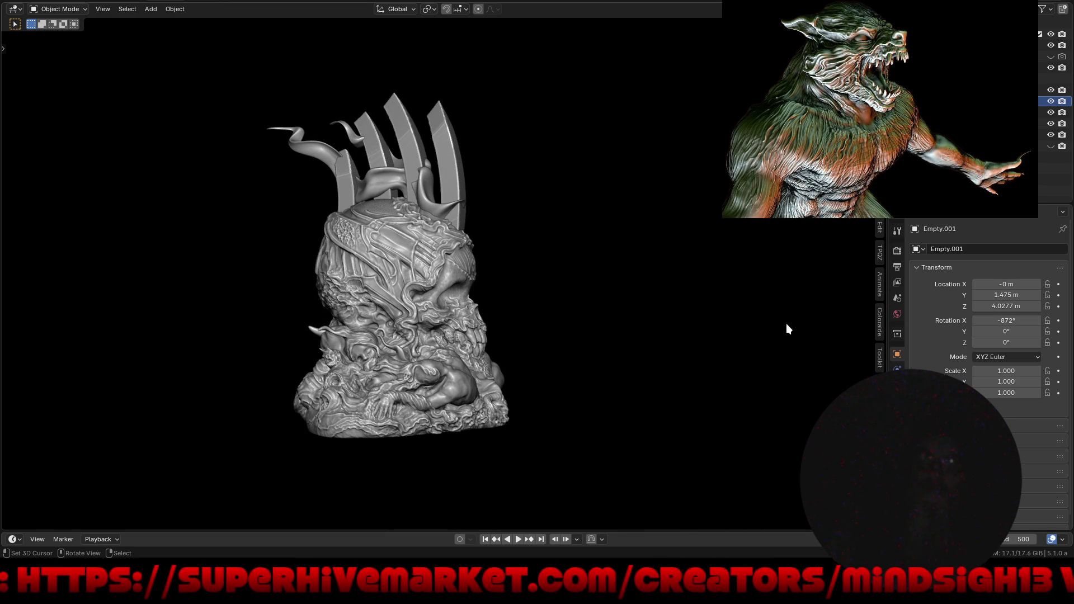
pyautogui.moveTo(522, 313)
pyautogui.mouseDown(button='middle')
pyautogui.moveTo(551, 264)
pyautogui.moveTo(551, 299)
pyautogui.moveTo(444, 293)
pyautogui.moveTo(616, 346)
pyautogui.moveTo(504, 282)
pyautogui.moveTo(448, 223)
pyautogui.moveTo(462, 216)
pyautogui.mouseUp(button='middle')
pyautogui.scroll(-6, 515, 308)
pyautogui.moveTo(505, 311)
pyautogui.mouseDown(button='middle')
pyautogui.moveTo(605, 276)
pyautogui.moveTo(525, 278)
pyautogui.moveTo(688, 278)
pyautogui.moveTo(571, 288)
pyautogui.moveTo(481, 355)
pyautogui.moveTo(520, 295)
pyautogui.mouseUp(button='middle')
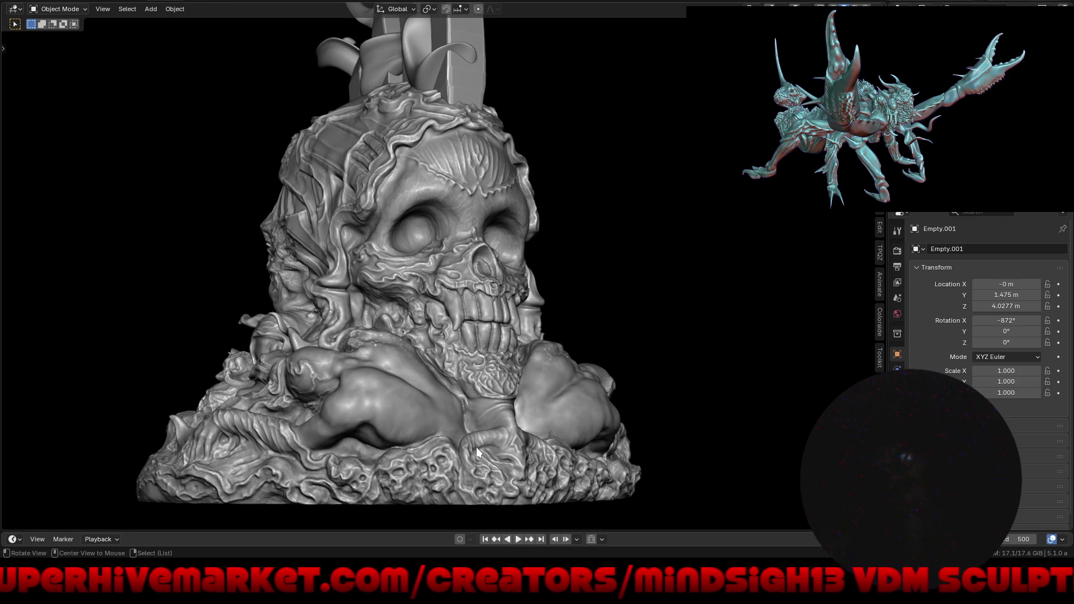
pyautogui.moveTo(475, 447)
pyautogui.mouseDown(button='middle')
pyautogui.moveTo(501, 419)
pyautogui.moveTo(530, 414)
pyautogui.moveTo(490, 384)
pyautogui.mouseUp(button='middle')
pyautogui.hotkey('ctrl', 'Tab')
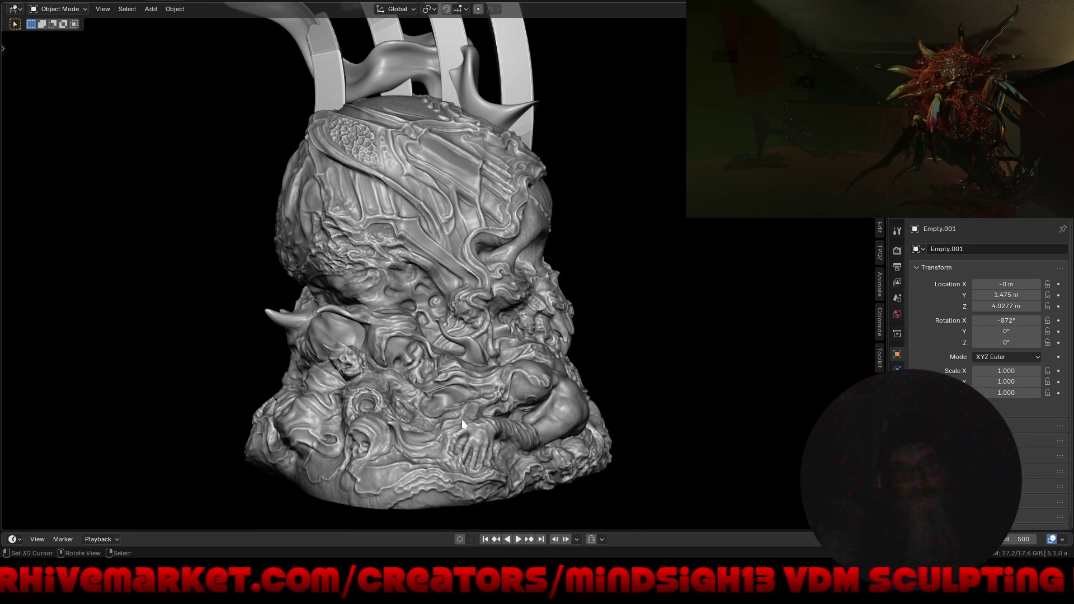
# Select the skull sculpt, switch to Sculpt Mode and toggle the full-screen viewport.
pyautogui.click(462, 421)
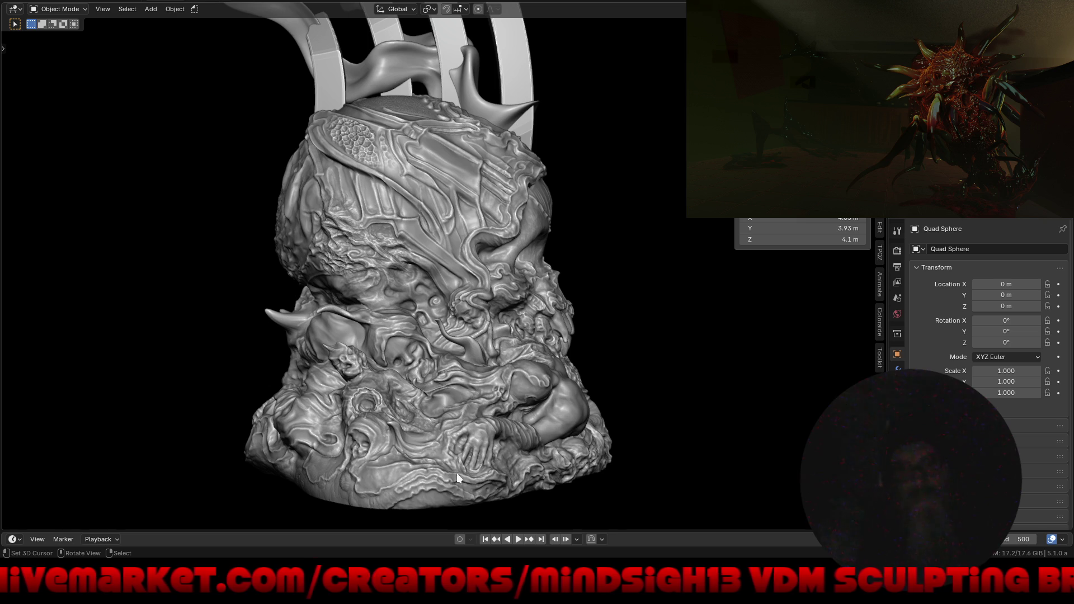
pyautogui.hotkey('ctrl', 'Tab')
pyautogui.press('2')
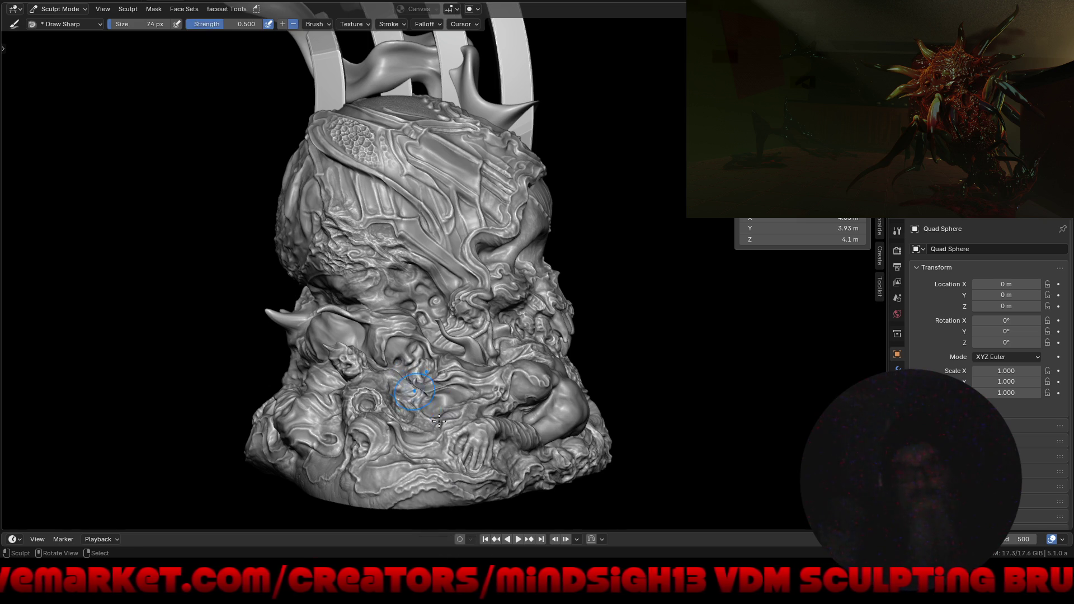
pyautogui.hotkey('ctrl', 'alt', 'space')
# Orbit and zoom around the diorama base to inspect its hand region, folds and figures.
pyautogui.moveTo(451, 459)
pyautogui.mouseDown(button='middle')
pyautogui.moveTo(549, 345)
pyautogui.moveTo(492, 388)
pyautogui.moveTo(531, 347)
pyautogui.mouseUp(button='middle')
pyautogui.scroll(5, 562, 301)
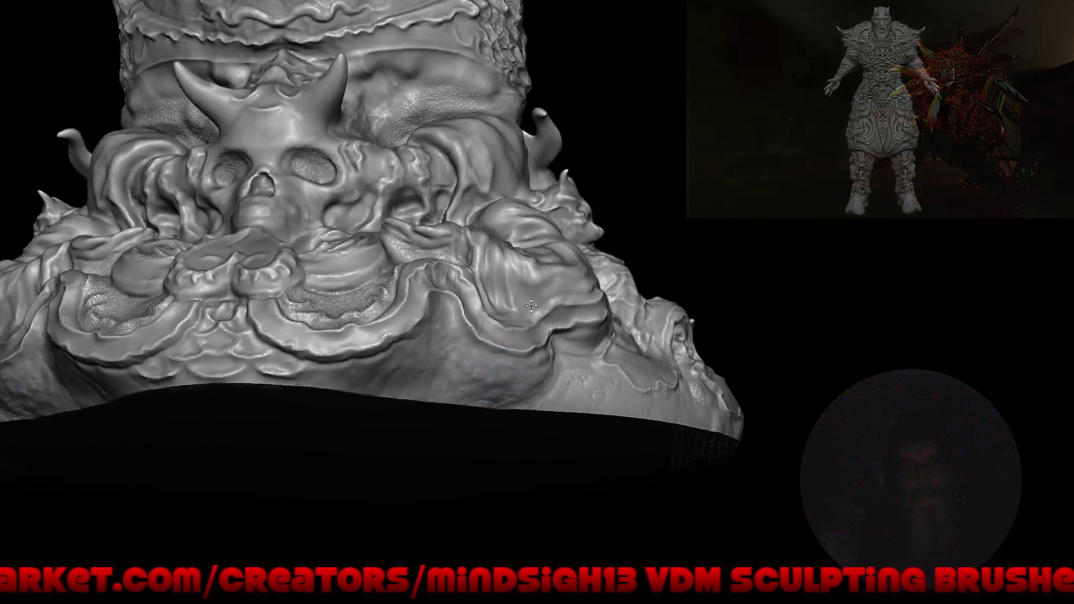
pyautogui.scroll(-3, 562, 300)
pyautogui.moveTo(562, 301)
pyautogui.mouseDown(button='middle')
pyautogui.moveTo(517, 378)
pyautogui.moveTo(543, 316)
pyautogui.mouseUp(button='middle')
pyautogui.moveTo(526, 381)
pyautogui.mouseDown(button='middle')
pyautogui.moveTo(538, 382)
pyautogui.moveTo(513, 379)
pyautogui.moveTo(457, 410)
pyautogui.moveTo(516, 351)
pyautogui.mouseUp(button='middle')
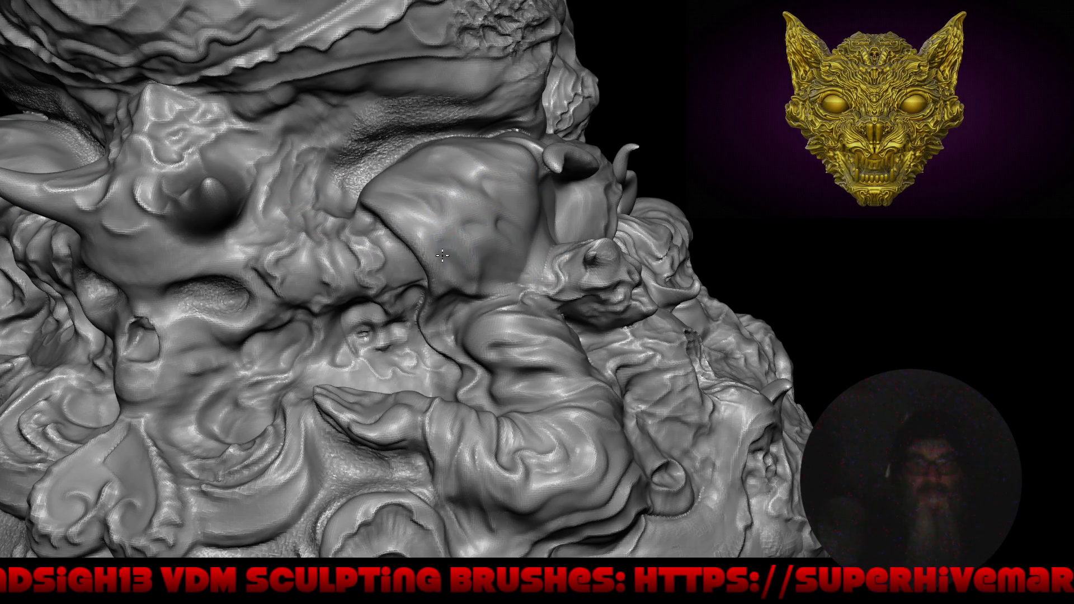
pyautogui.moveTo(414, 346); pyautogui.dragTo(417, 213, button='right')
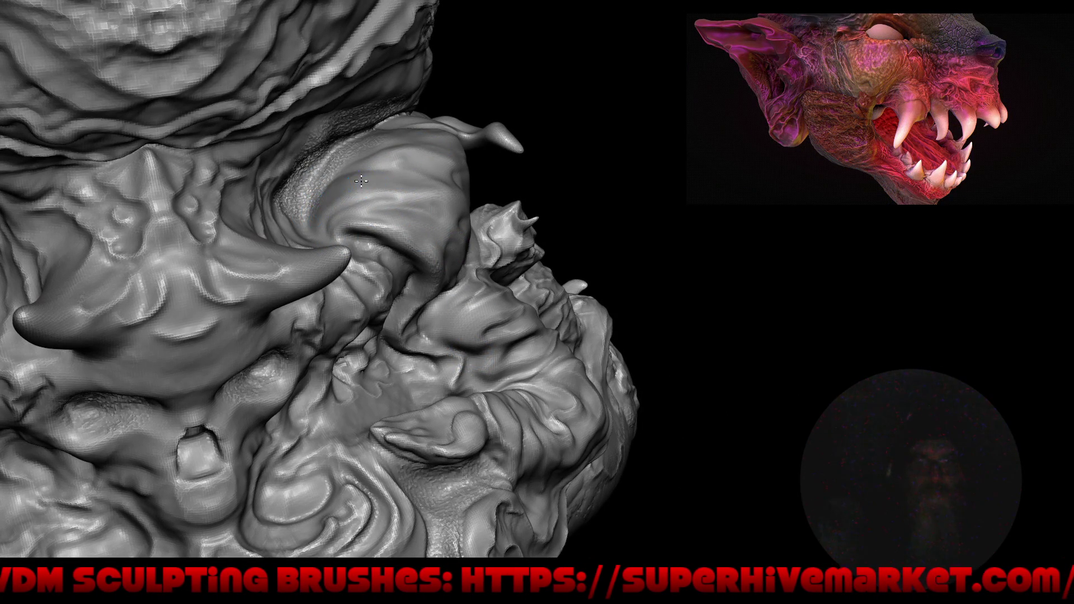
pyautogui.moveTo(545, 319)
pyautogui.mouseDown(button='right')
pyautogui.moveTo(515, 224)
pyautogui.moveTo(476, 350)
pyautogui.moveTo(552, 387)
pyautogui.moveTo(556, 407)
pyautogui.moveTo(563, 383)
pyautogui.moveTo(474, 266)
pyautogui.mouseUp(button='right')
pyautogui.moveTo(524, 399)
pyautogui.mouseDown(button='right')
pyautogui.moveTo(515, 312)
pyautogui.moveTo(393, 283)
pyautogui.mouseUp(button='right')
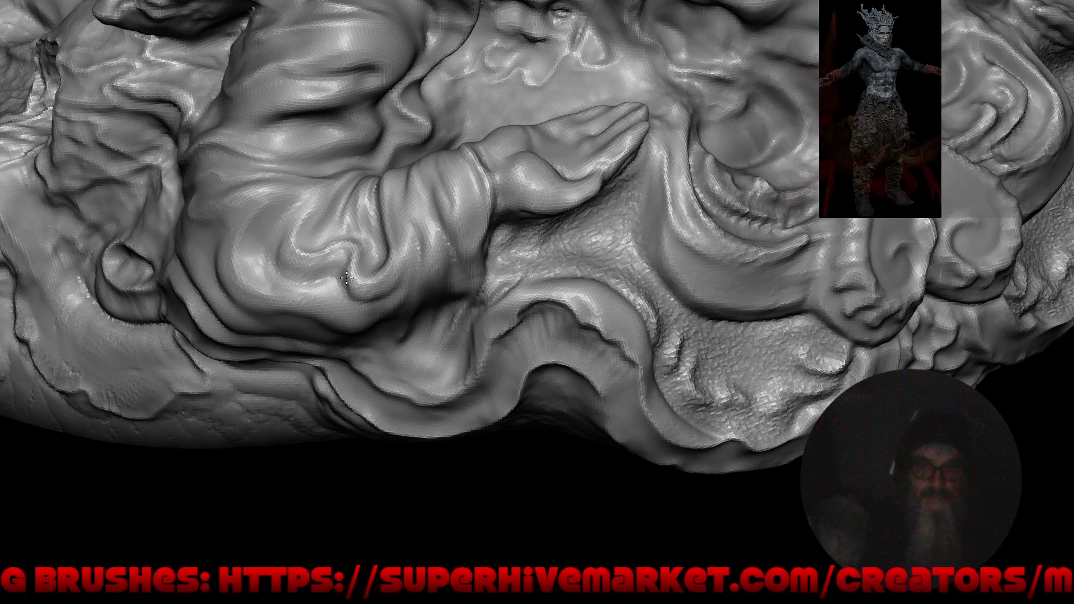
pyautogui.moveTo(262, 230); pyautogui.dragTo(353, 276, button='right')
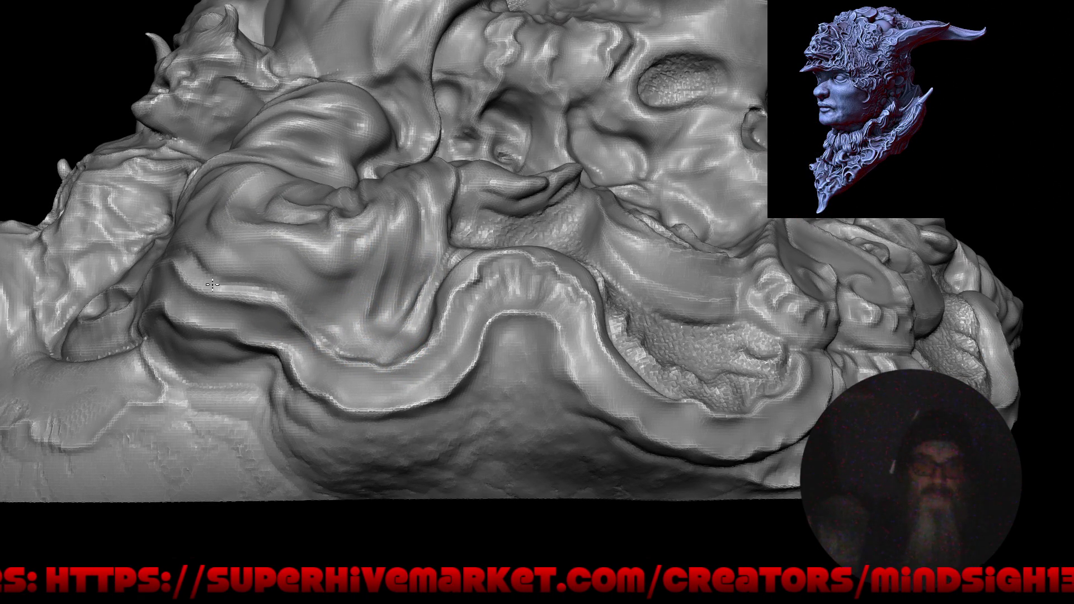
pyautogui.moveTo(378, 356)
pyautogui.mouseDown(button='right')
pyautogui.moveTo(391, 434)
pyautogui.moveTo(460, 449)
pyautogui.mouseUp(button='right')
pyautogui.moveTo(456, 444)
pyautogui.mouseDown()
pyautogui.moveTo(419, 412)
pyautogui.moveTo(480, 472)
pyautogui.moveTo(419, 359)
pyautogui.moveTo(343, 281)
pyautogui.moveTo(355, 287)
pyautogui.mouseUp()
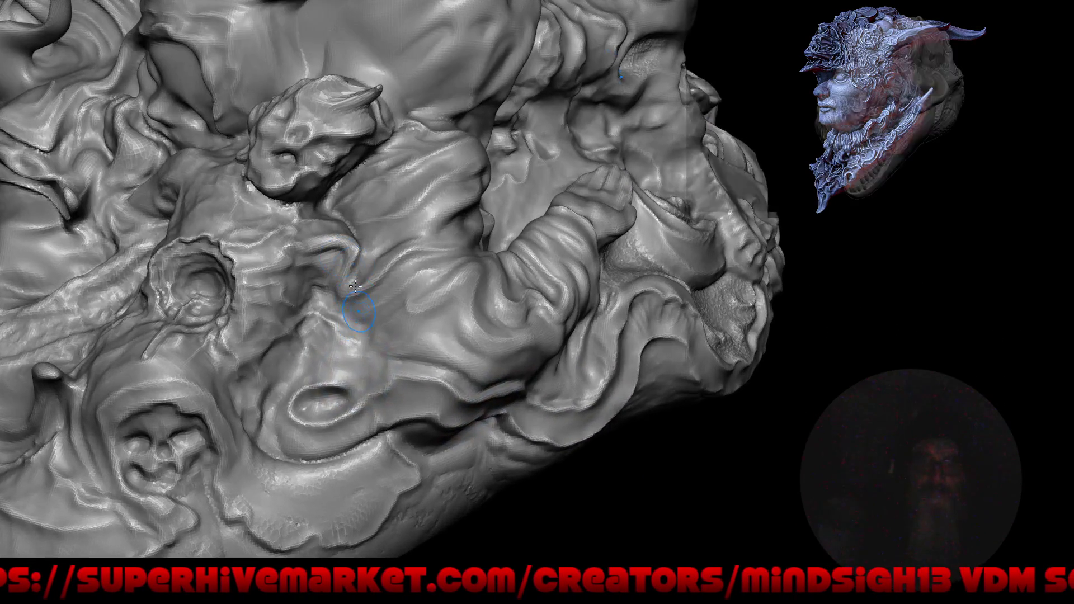
pyautogui.rightClick(344, 311)
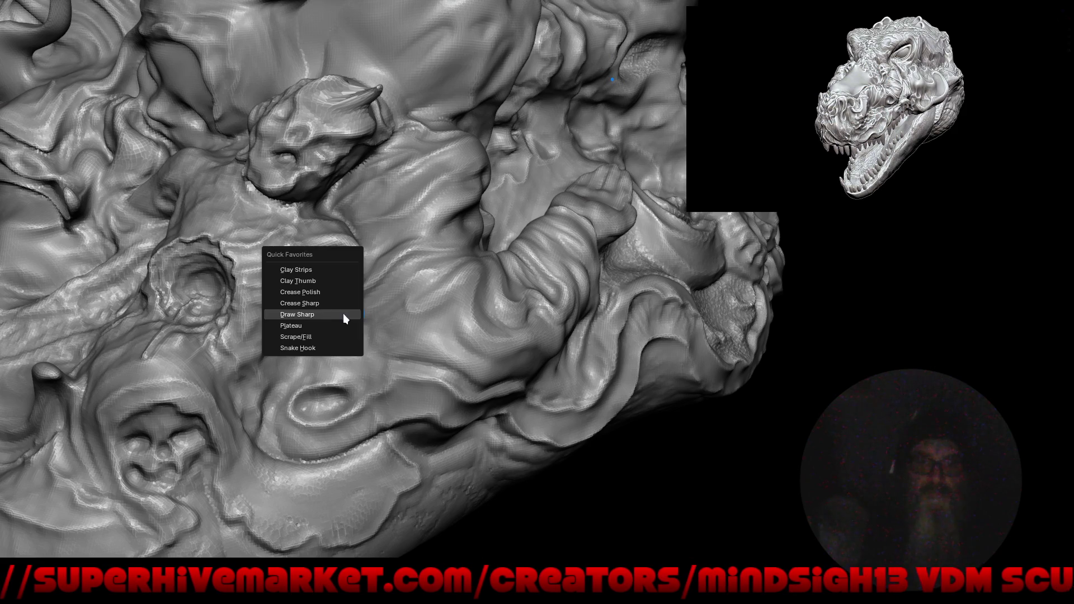
# Pick a brush from Quick Favorites, zoom in on the robed figure and sculpt a horn onto it.
pyautogui.click(343, 268)
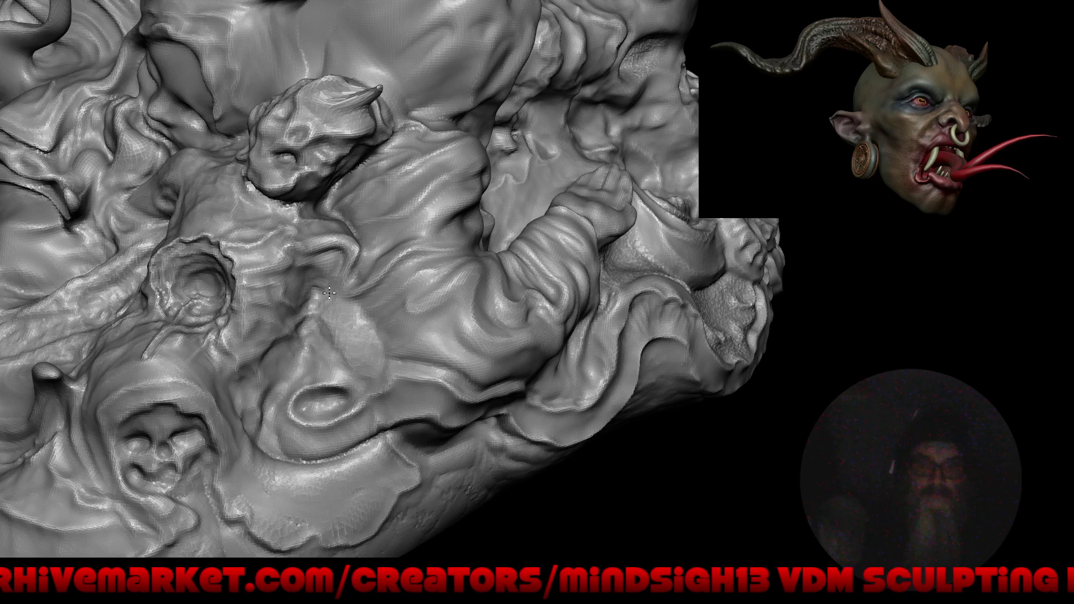
pyautogui.scroll(5, 331, 335)
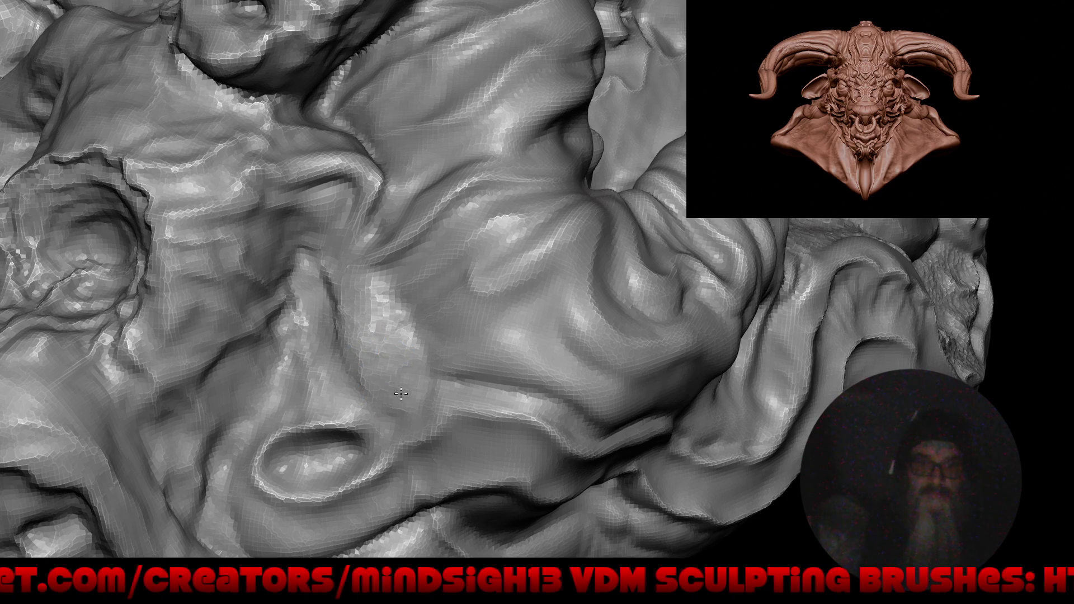
pyautogui.press('f')
pyautogui.moveTo(402, 398)
pyautogui.keyDown('alt'); pyautogui.mouseDown()
pyautogui.moveTo(380, 449)
pyautogui.moveTo(421, 316)
pyautogui.moveTo(395, 282)
pyautogui.mouseUp(); pyautogui.keyUp('alt')
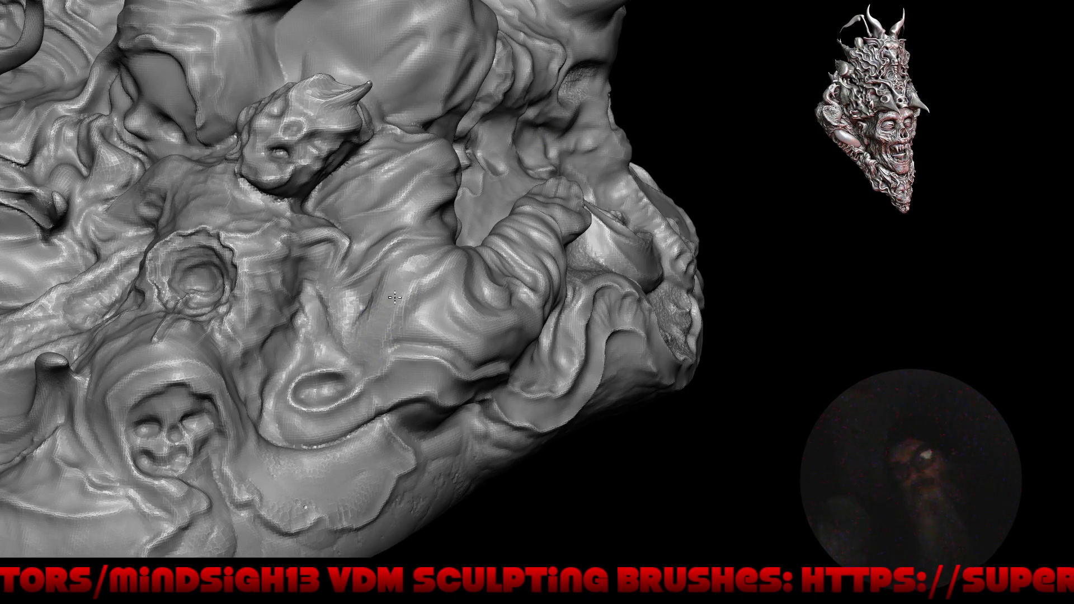
pyautogui.keyDown('ctrl'); pyautogui.moveTo(395, 302); pyautogui.dragTo(397, 257, button='right'); pyautogui.keyUp('ctrl')
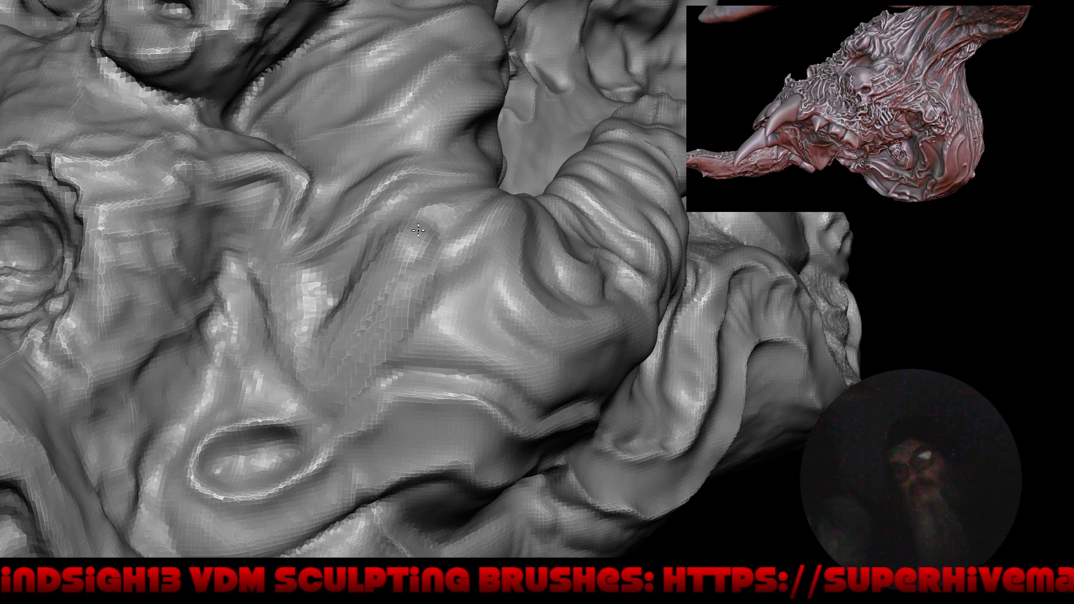
pyautogui.moveTo(411, 267)
pyautogui.keyDown('ctrl'); pyautogui.mouseDown(button='right')
pyautogui.moveTo(346, 363)
pyautogui.moveTo(382, 417)
pyautogui.moveTo(426, 262)
pyautogui.mouseUp(button='right'); pyautogui.keyUp('ctrl')
pyautogui.moveTo(400, 347); pyautogui.dragTo(455, 269, button='right')
pyautogui.moveTo(457, 279); pyautogui.dragTo(480, 221)
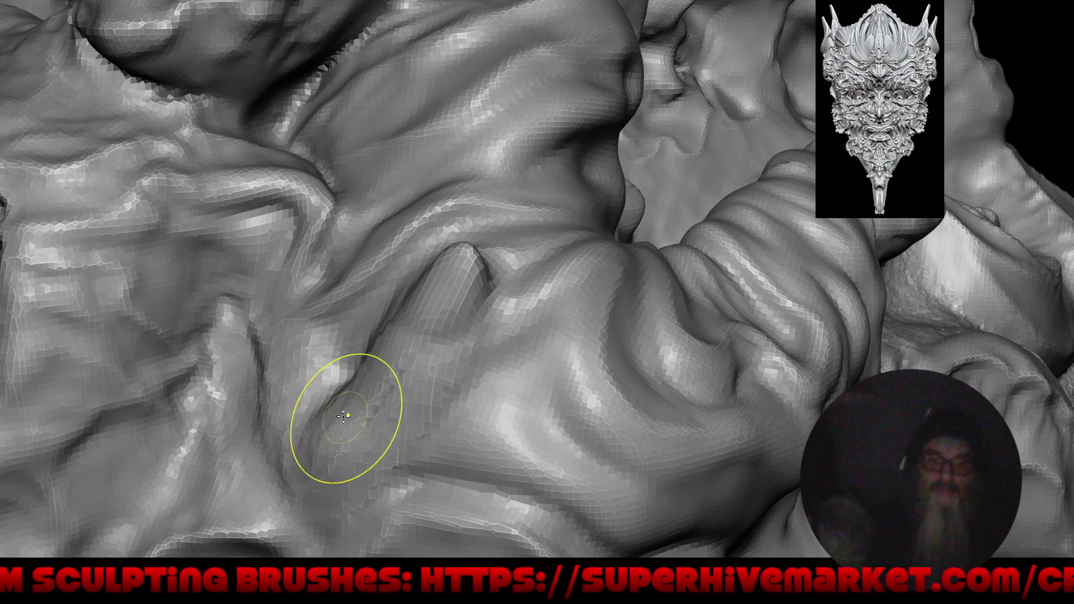
# Undo a trial crease, notch the ridge top, and smooth the streaky ridge beside the horn.
pyautogui.moveTo(269, 436); pyautogui.dragTo(265, 350)
pyautogui.hotkey('ctrl', 'z')
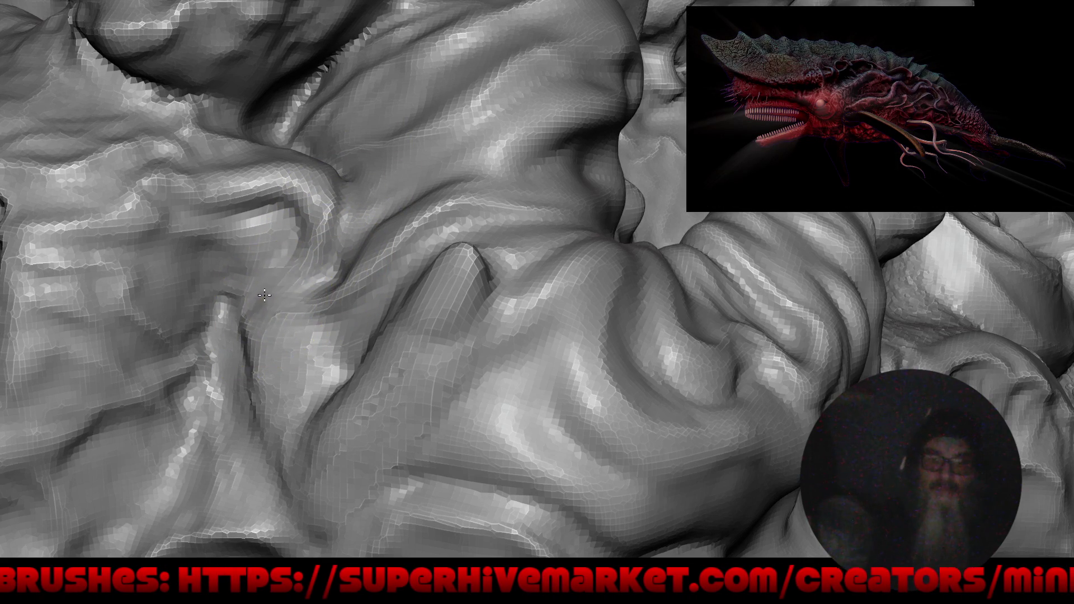
pyautogui.moveTo(216, 297); pyautogui.dragTo(229, 297)
pyautogui.moveTo(215, 300)
pyautogui.mouseDown(button='right')
pyautogui.moveTo(318, 411)
pyautogui.moveTo(419, 383)
pyautogui.moveTo(556, 439)
pyautogui.moveTo(405, 421)
pyautogui.moveTo(495, 311)
pyautogui.mouseUp(button='right')
pyautogui.moveTo(494, 311)
pyautogui.keyDown('shift'); pyautogui.mouseDown()
pyautogui.moveTo(459, 336)
pyautogui.moveTo(416, 313)
pyautogui.mouseUp(); pyautogui.keyUp('shift')
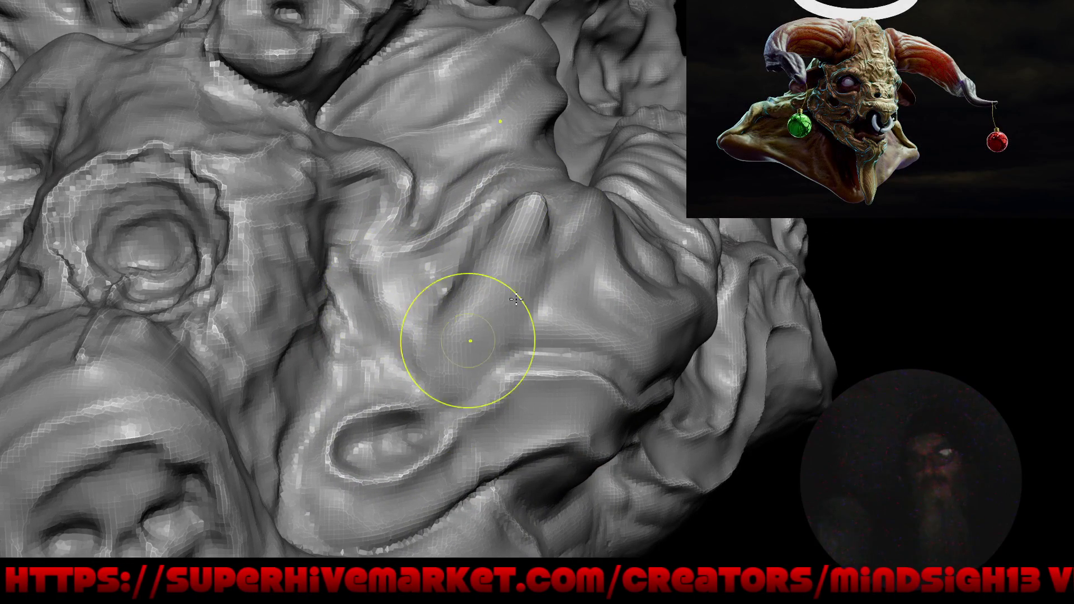
pyautogui.moveTo(446, 282)
pyautogui.mouseDown(button='right')
pyautogui.moveTo(492, 347)
pyautogui.moveTo(430, 351)
pyautogui.moveTo(384, 227)
pyautogui.moveTo(388, 245)
pyautogui.mouseUp(button='right')
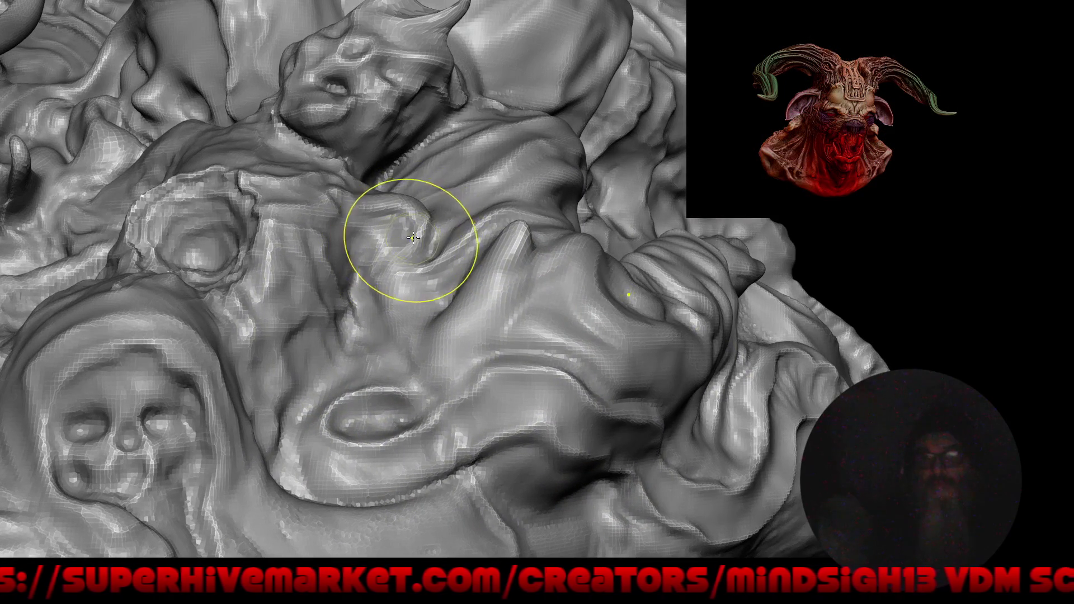
pyautogui.moveTo(414, 192); pyautogui.dragTo(462, 217, button='right')
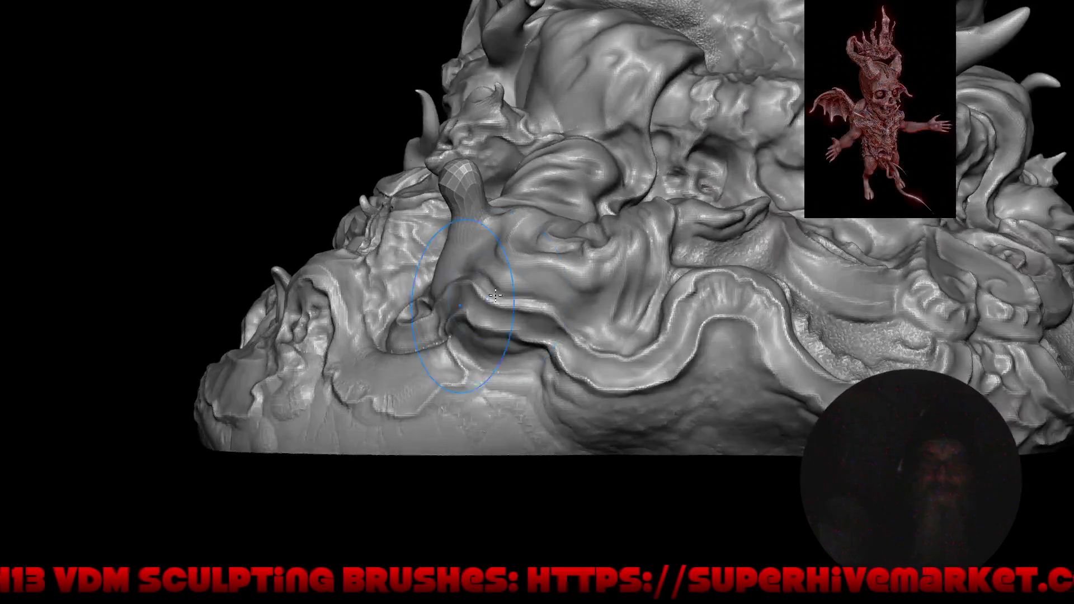
pyautogui.moveTo(495, 296)
pyautogui.mouseDown(button='right')
pyautogui.moveTo(180, 311)
pyautogui.moveTo(283, 448)
pyautogui.moveTo(358, 288)
pyautogui.mouseUp(button='right')
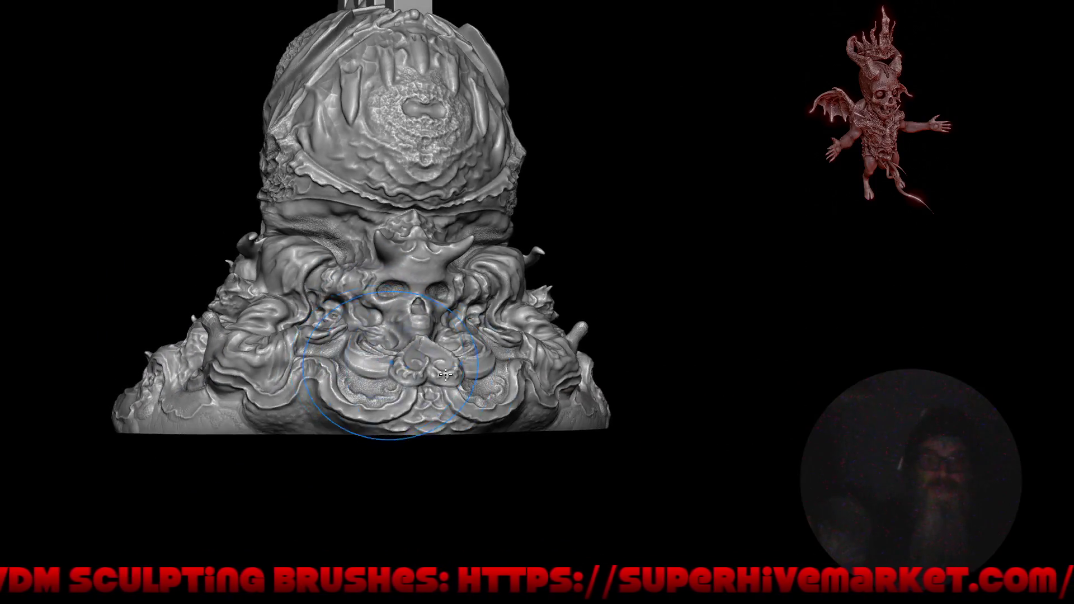
pyautogui.moveTo(445, 375)
pyautogui.mouseDown(button='right')
pyautogui.moveTo(480, 458)
pyautogui.moveTo(502, 409)
pyautogui.moveTo(458, 417)
pyautogui.moveTo(506, 419)
pyautogui.moveTo(456, 405)
pyautogui.moveTo(743, 304)
pyautogui.moveTo(822, 299)
pyautogui.moveTo(783, 283)
pyautogui.mouseUp(button='right')
pyautogui.moveTo(544, 209)
pyautogui.keyDown('ctrl'); pyautogui.mouseDown(button='right')
pyautogui.moveTo(542, 275)
pyautogui.moveTo(587, 292)
pyautogui.moveTo(619, 283)
pyautogui.moveTo(620, 271)
pyautogui.moveTo(647, 327)
pyautogui.mouseUp(button='right'); pyautogui.keyUp('ctrl')
pyautogui.keyDown('ctrl'); pyautogui.moveTo(489, 276); pyautogui.dragTo(603, 270, button='right'); pyautogui.keyUp('ctrl')
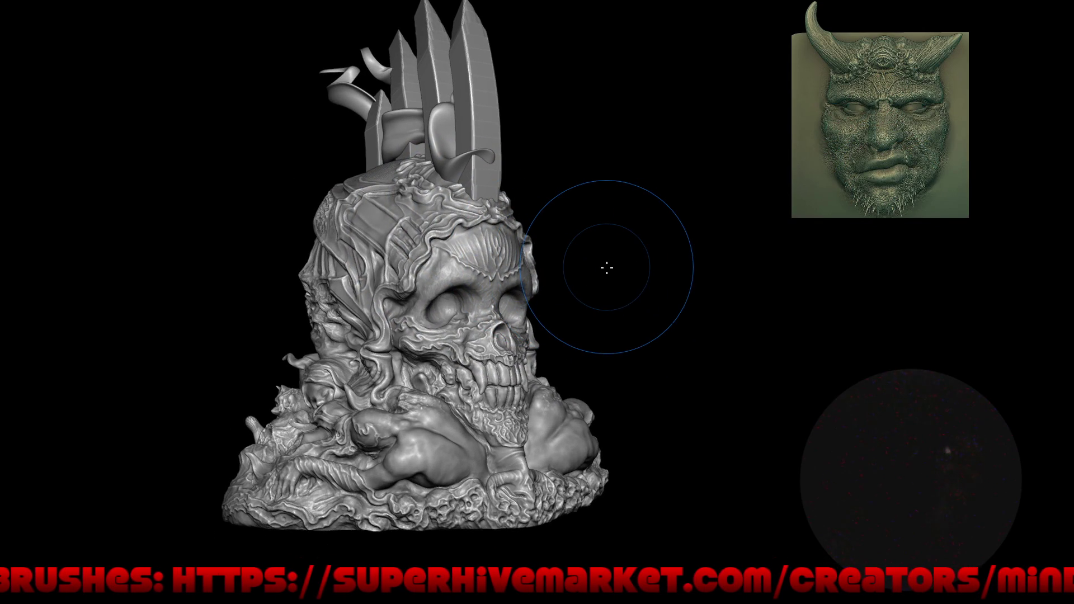
pyautogui.moveTo(609, 294)
pyautogui.mouseDown(button='right')
pyautogui.moveTo(603, 309)
pyautogui.moveTo(599, 300)
pyautogui.moveTo(688, 280)
pyautogui.mouseUp(button='right')
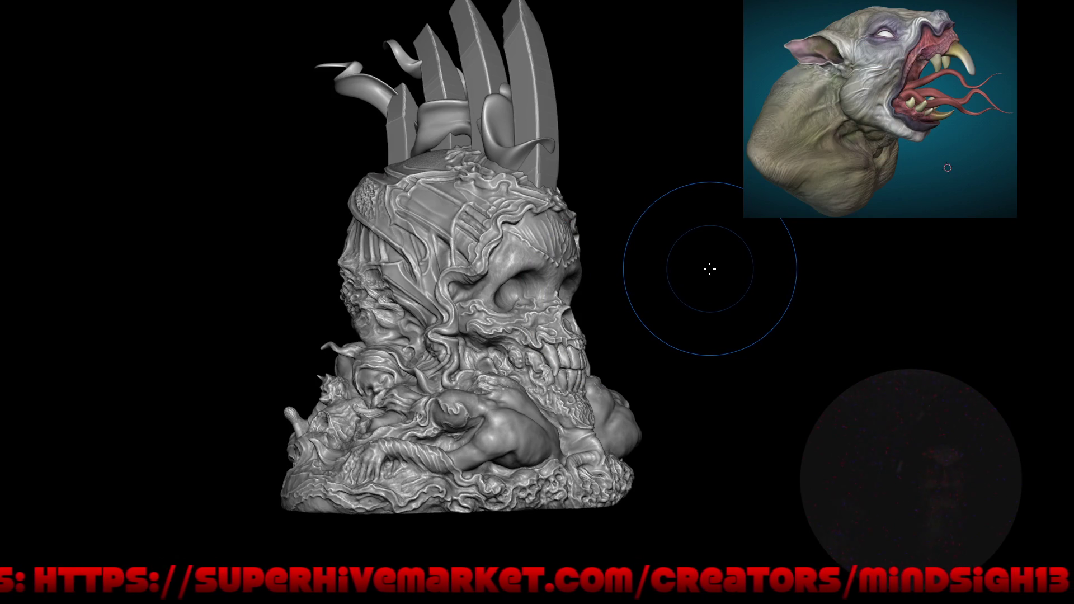
pyautogui.moveTo(708, 270); pyautogui.dragTo(683, 269)
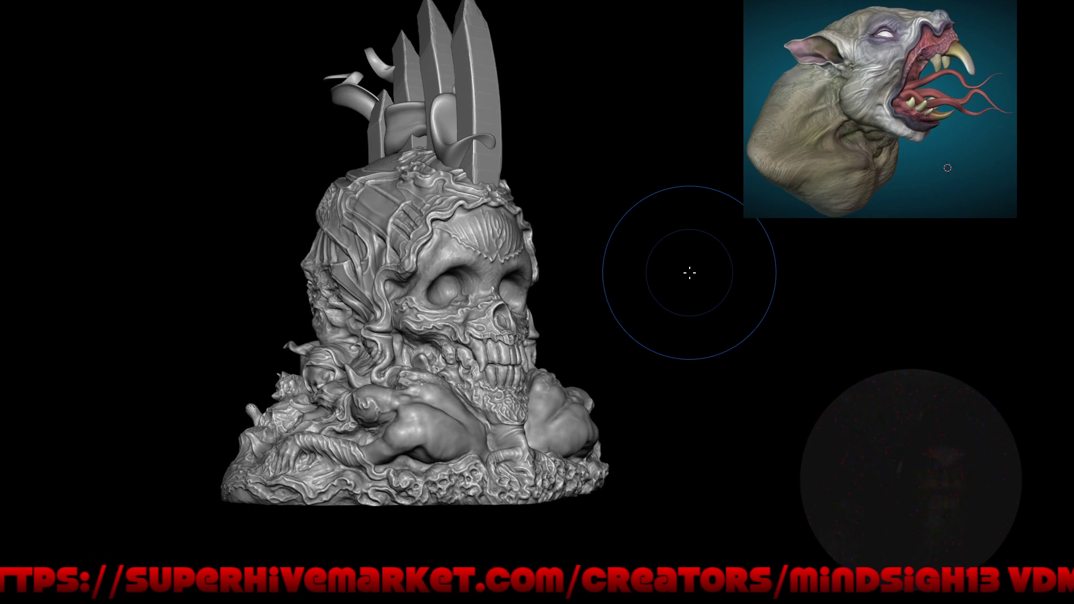
pyautogui.moveTo(690, 278)
pyautogui.mouseDown()
pyautogui.moveTo(649, 293)
pyautogui.moveTo(650, 304)
pyautogui.moveTo(583, 304)
pyautogui.moveTo(616, 278)
pyautogui.moveTo(559, 304)
pyautogui.moveTo(632, 286)
pyautogui.moveTo(635, 337)
pyautogui.moveTo(420, 331)
pyautogui.moveTo(422, 300)
pyautogui.moveTo(493, 330)
pyautogui.moveTo(594, 302)
pyautogui.moveTo(556, 293)
pyautogui.moveTo(609, 305)
pyautogui.moveTo(599, 293)
pyautogui.moveTo(611, 278)
pyautogui.moveTo(567, 313)
pyautogui.mouseUp()
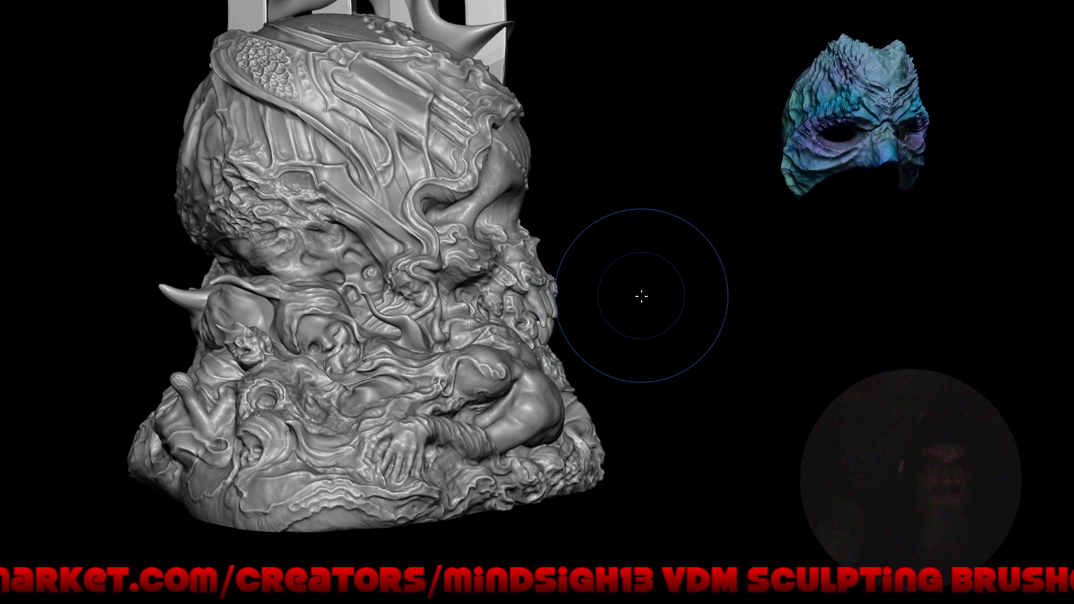
pyautogui.moveTo(644, 293)
pyautogui.mouseDown()
pyautogui.moveTo(606, 290)
pyautogui.moveTo(643, 314)
pyautogui.moveTo(580, 319)
pyautogui.mouseUp()
pyautogui.moveTo(517, 324)
pyautogui.mouseDown()
pyautogui.moveTo(616, 361)
pyautogui.moveTo(539, 323)
pyautogui.moveTo(606, 340)
pyautogui.mouseUp()
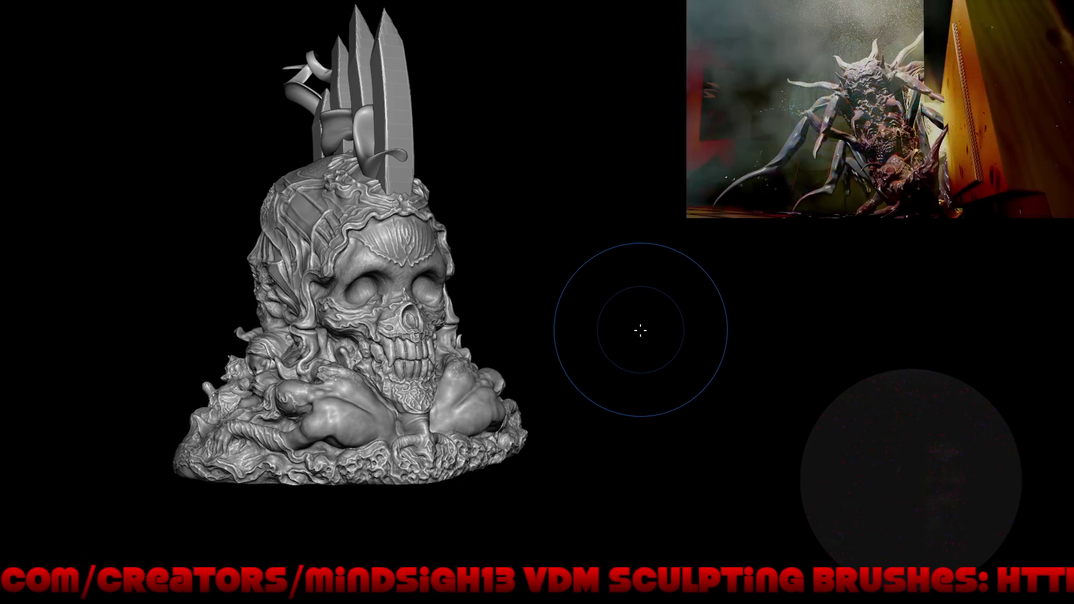
pyautogui.hotkey('ctrl', 'alt', 'space')
# Orbit toward the skull's front and switch to the scene camera view.
pyautogui.moveTo(606, 335); pyautogui.dragTo(564, 344, button='middle')
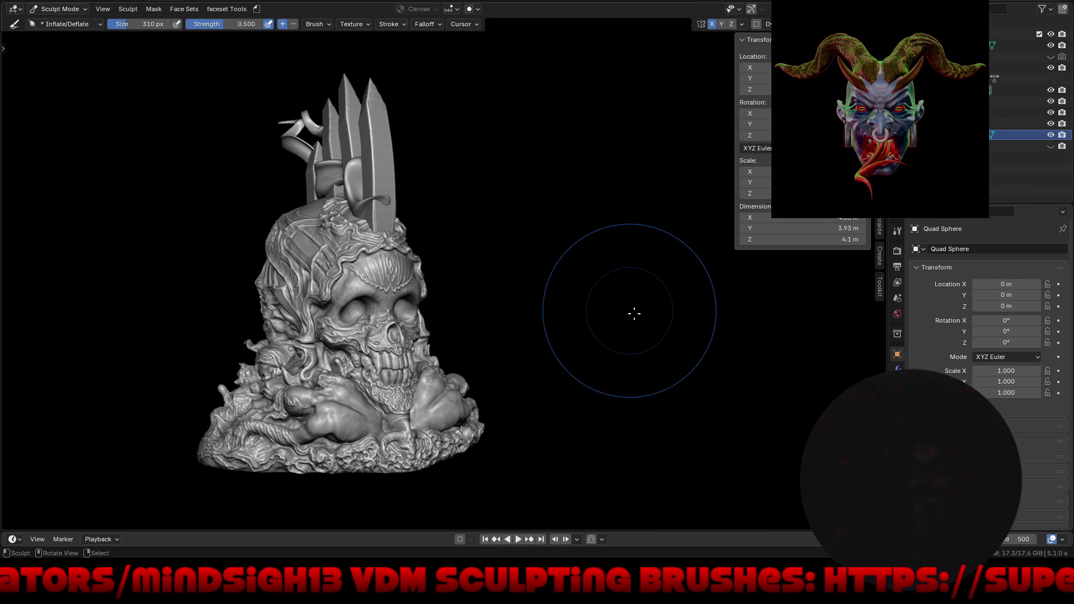
pyautogui.press('KP_0')
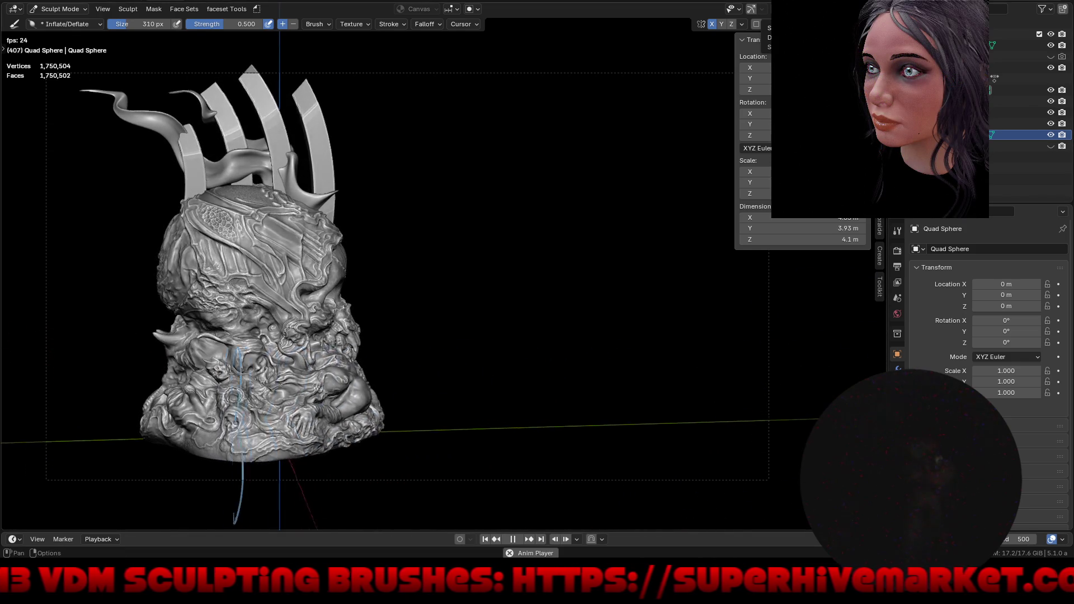
# Turn off viewport overlays, unlink the Annotations note layer in the sidebar, then hide the sidebar.
pyautogui.click(738, 9)
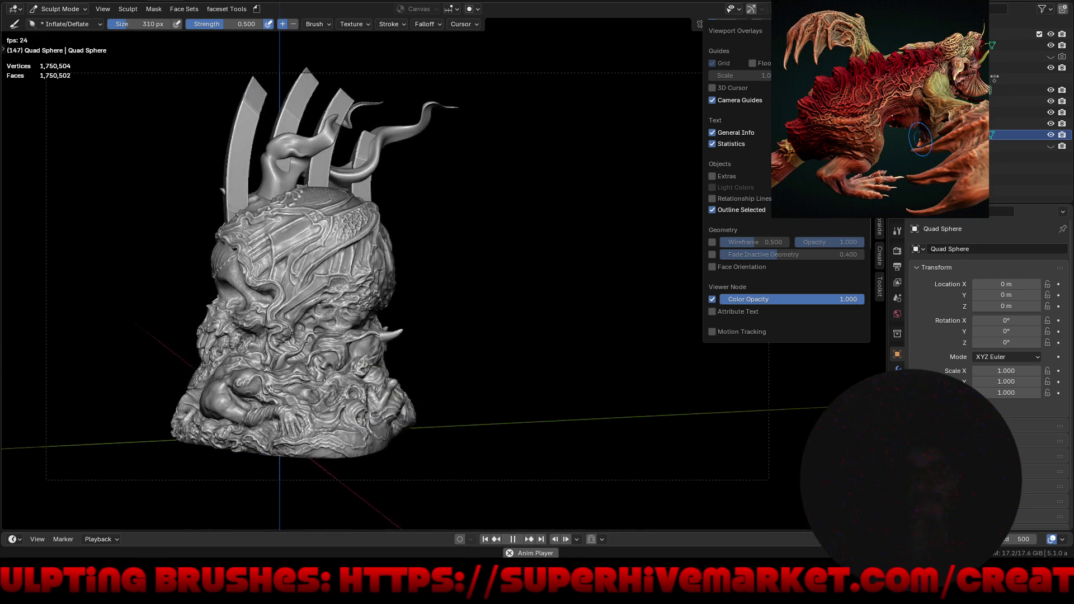
pyautogui.hotkey('shift', 'alt', 'z')
pyautogui.press('n')
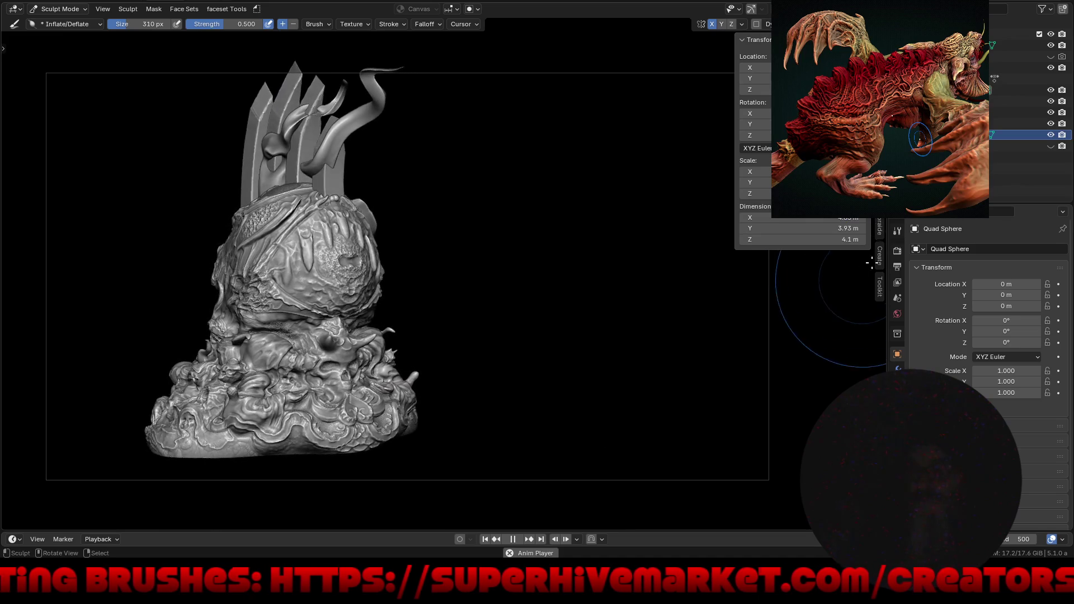
pyautogui.keyDown('ctrl'); pyautogui.scroll(-2, 789, 370); pyautogui.keyUp('ctrl')
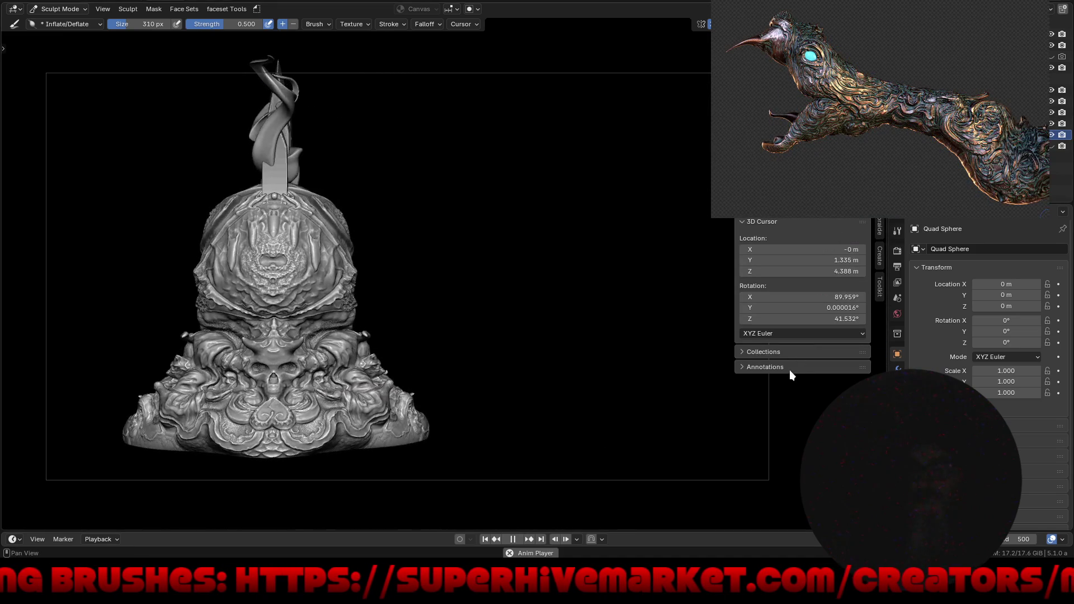
pyautogui.click(789, 368)
pyautogui.click(858, 383)
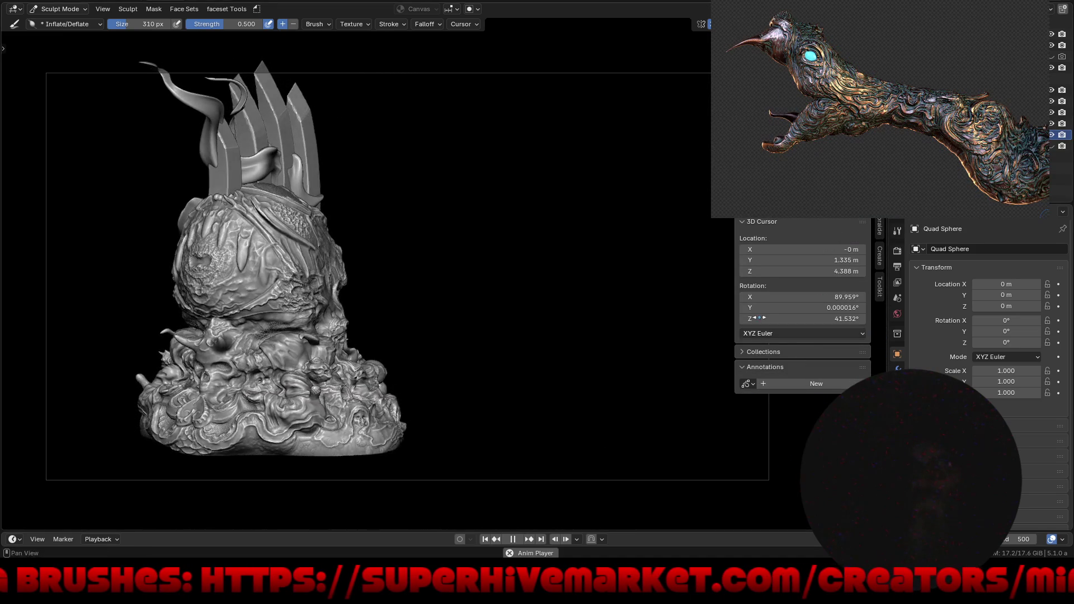
pyautogui.moveTo(732, 282); pyautogui.dragTo(944, 316)
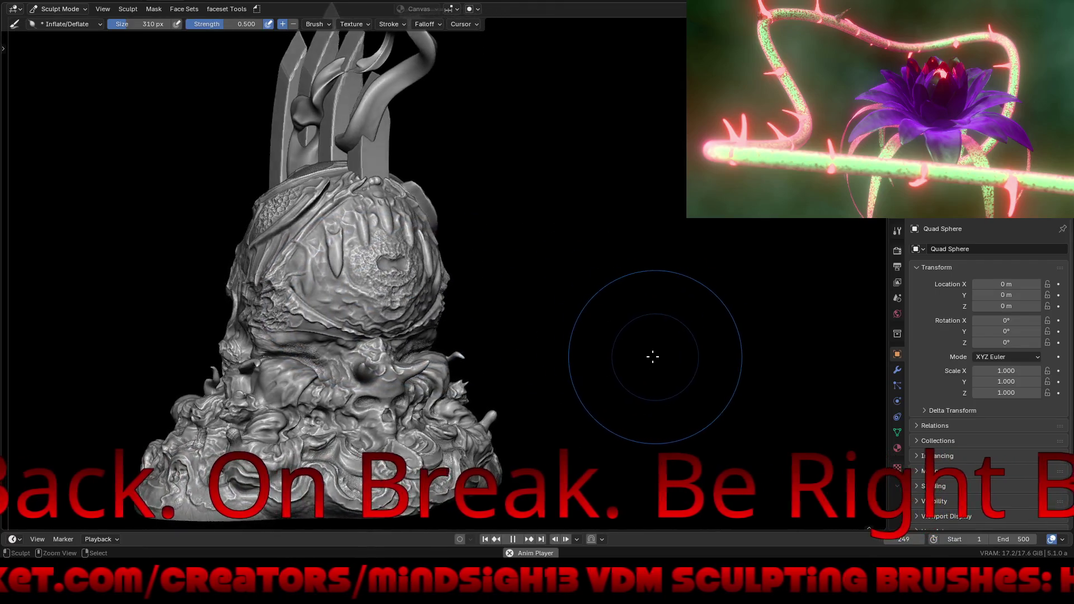
# Watch the skull turntable in a fullscreen viewport, then restore the full interface.
pyautogui.hotkey('ctrl', 'alt', 'space')
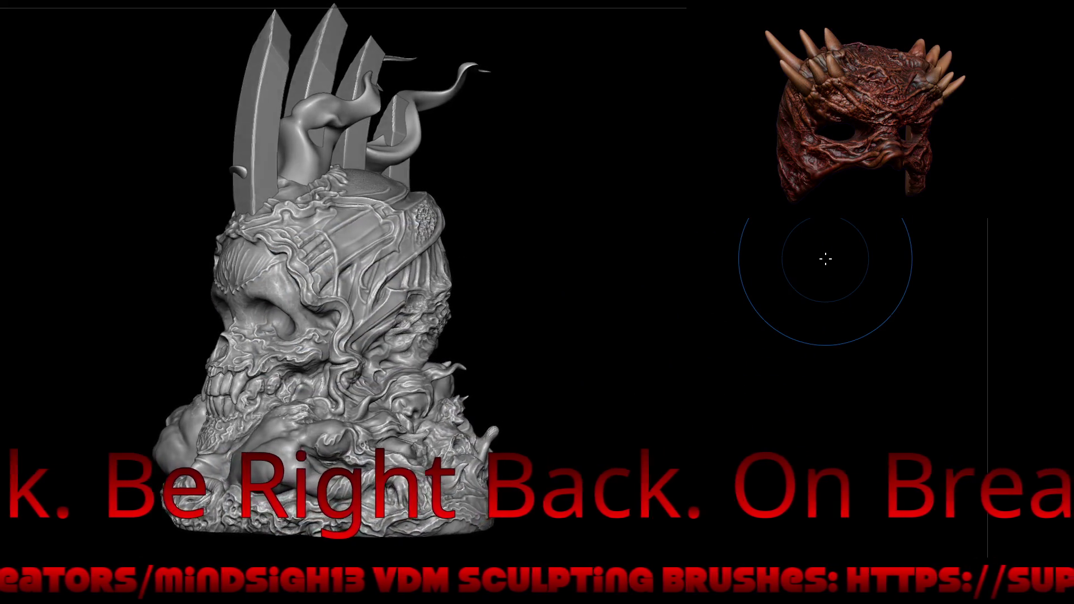
pyautogui.hotkey('ctrl', 'alt', 'space')
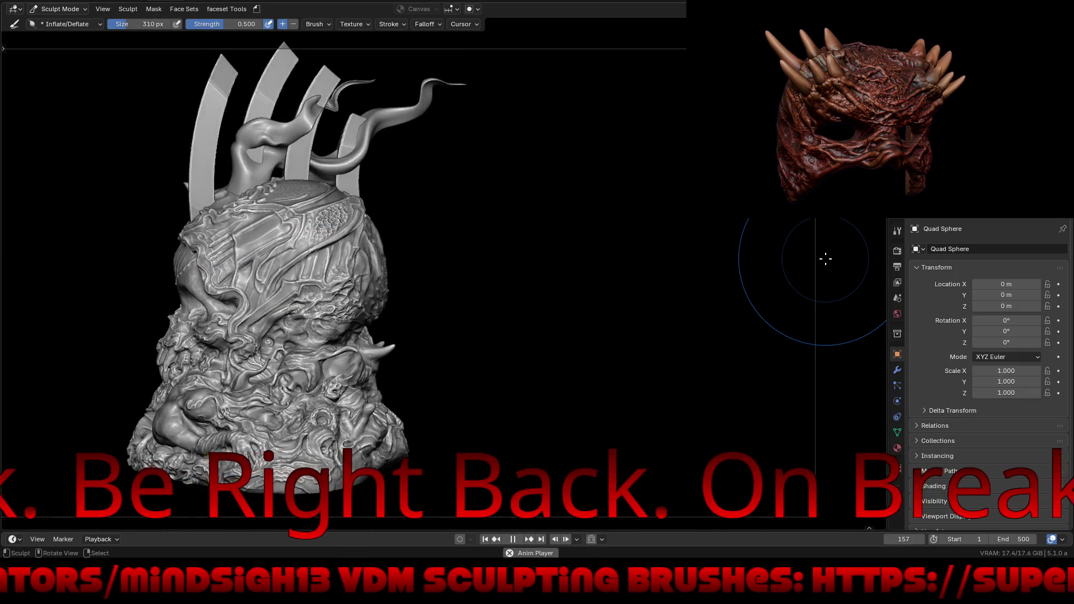
# Review the Output, Render and View Layer properties, including time stretching and advanced render settings.
pyautogui.click(898, 266)
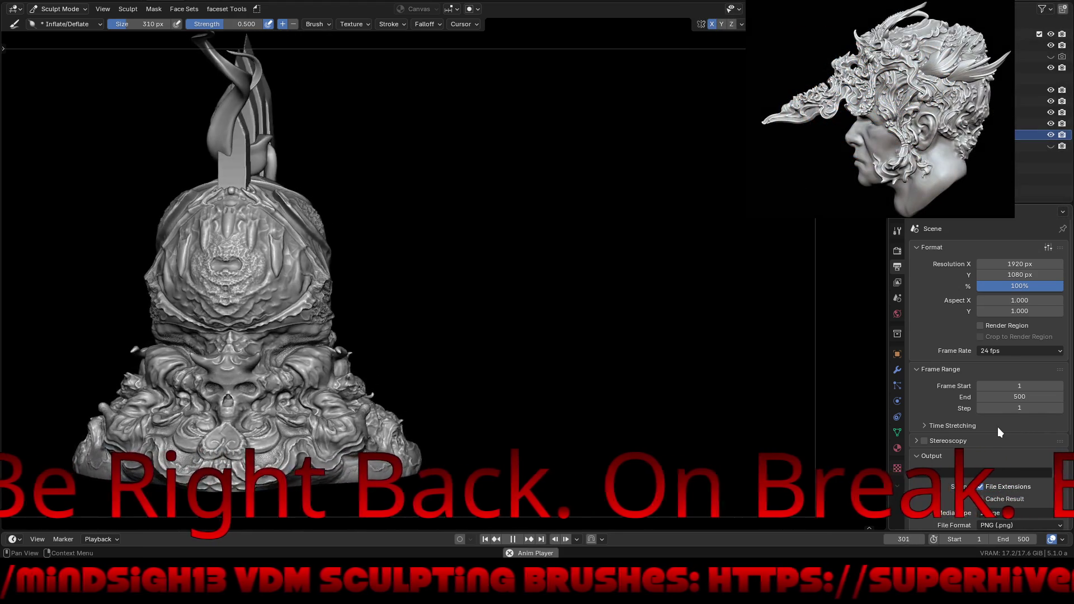
pyautogui.click(949, 425)
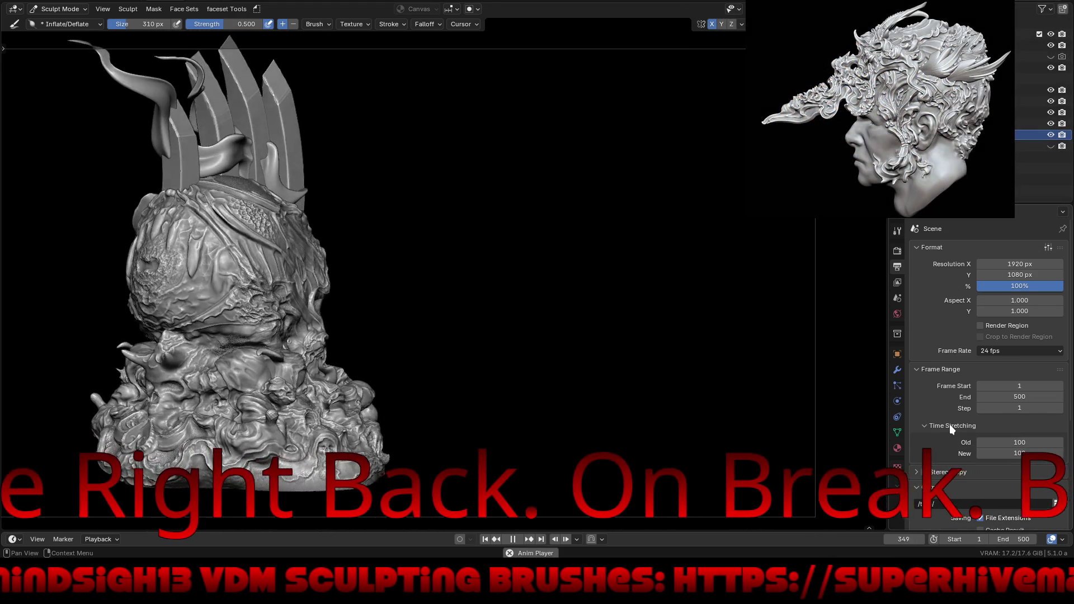
pyautogui.click(949, 425)
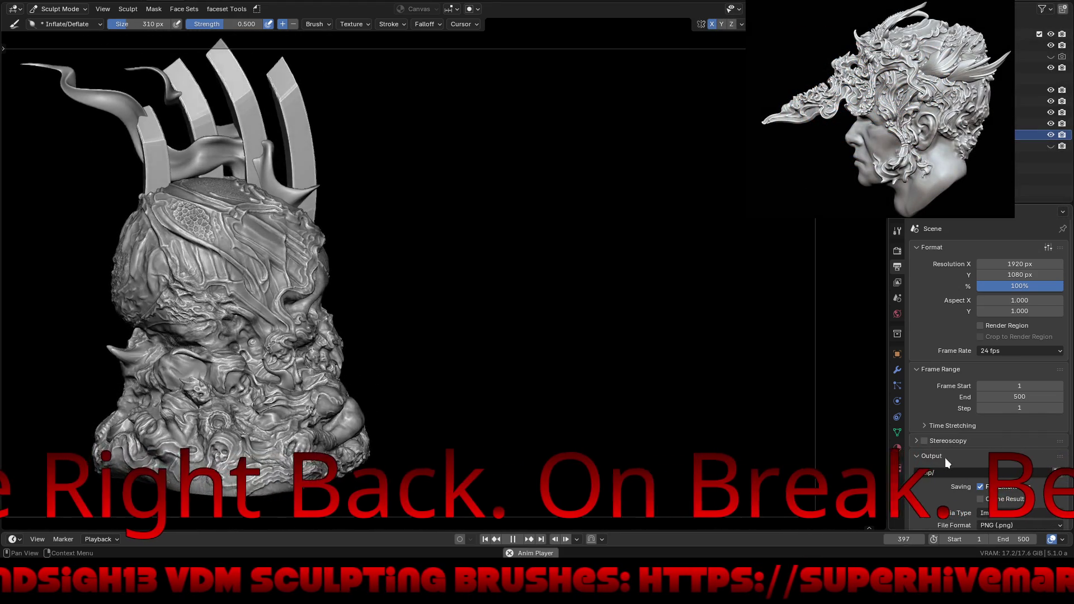
pyautogui.scroll(-5, 942, 508)
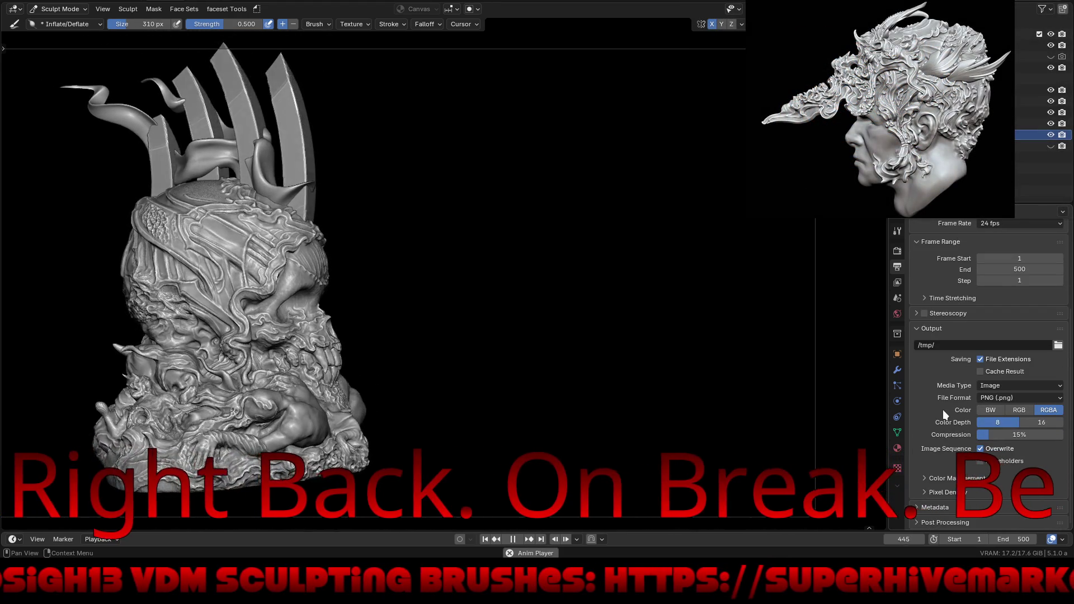
pyautogui.click(901, 249)
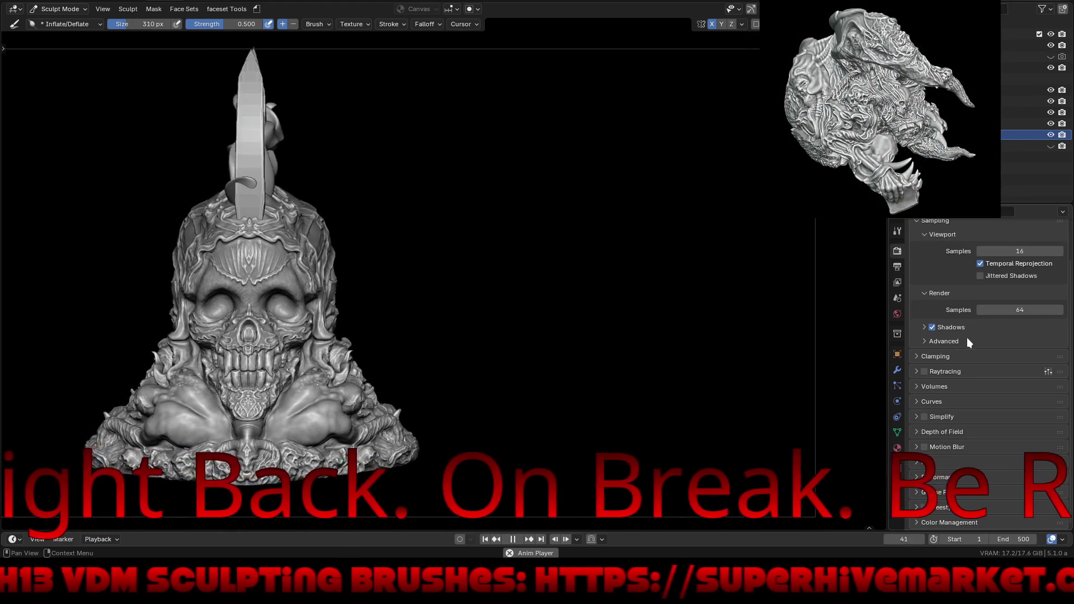
pyautogui.click(944, 340)
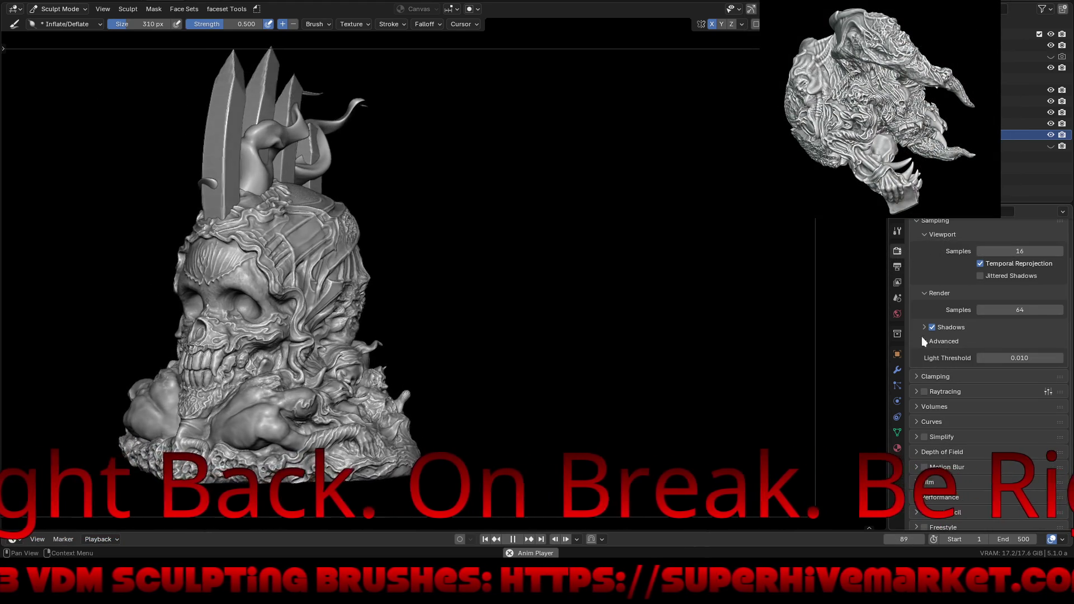
pyautogui.click(896, 282)
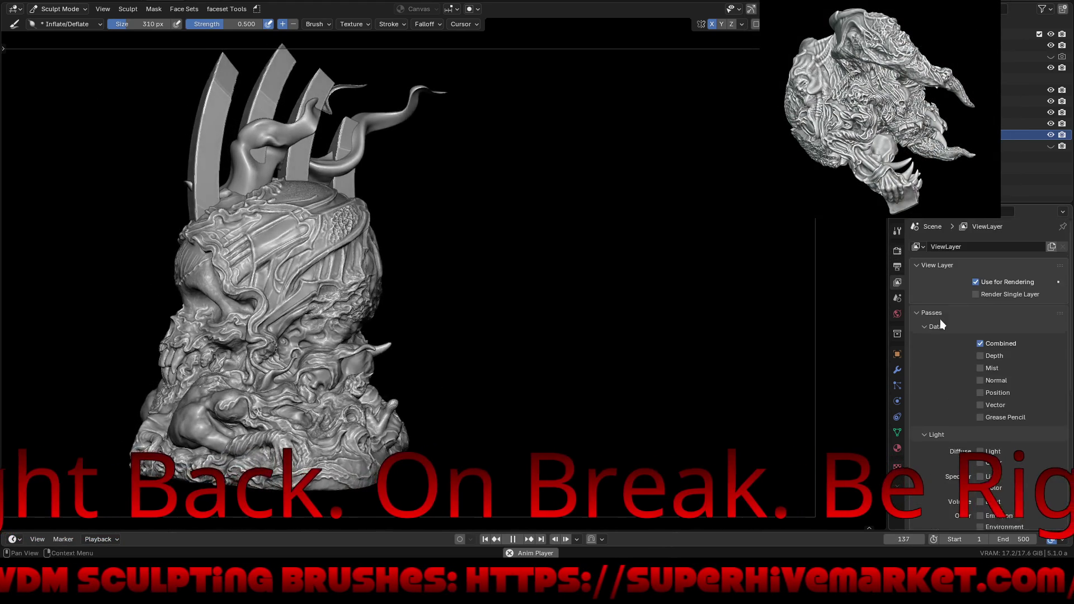
pyautogui.click(897, 267)
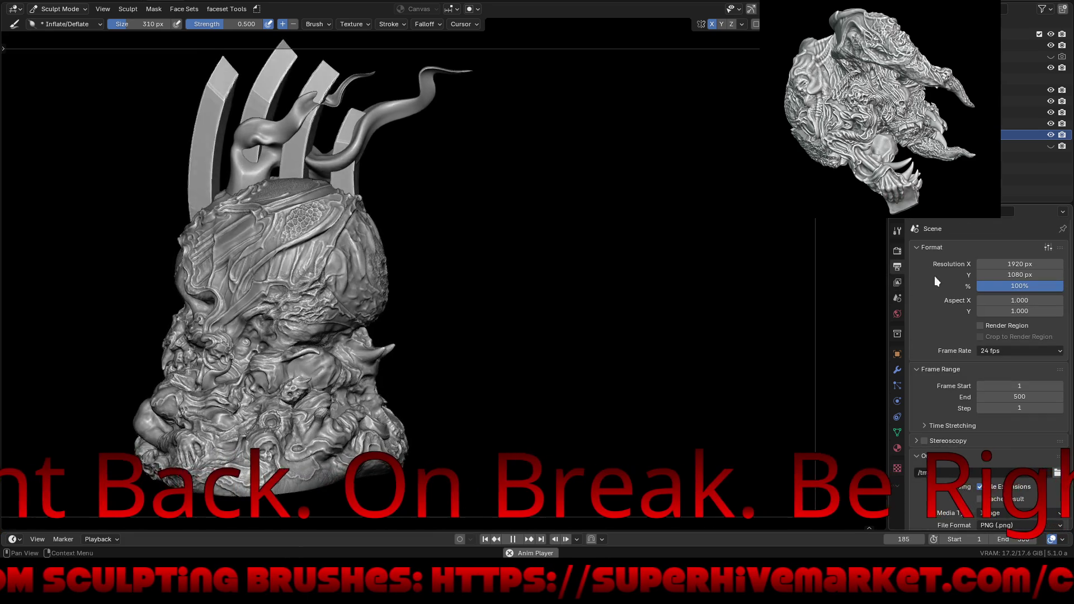
# Change the frame rate to 12 fps, then set it back to 24 fps.
pyautogui.click(991, 352)
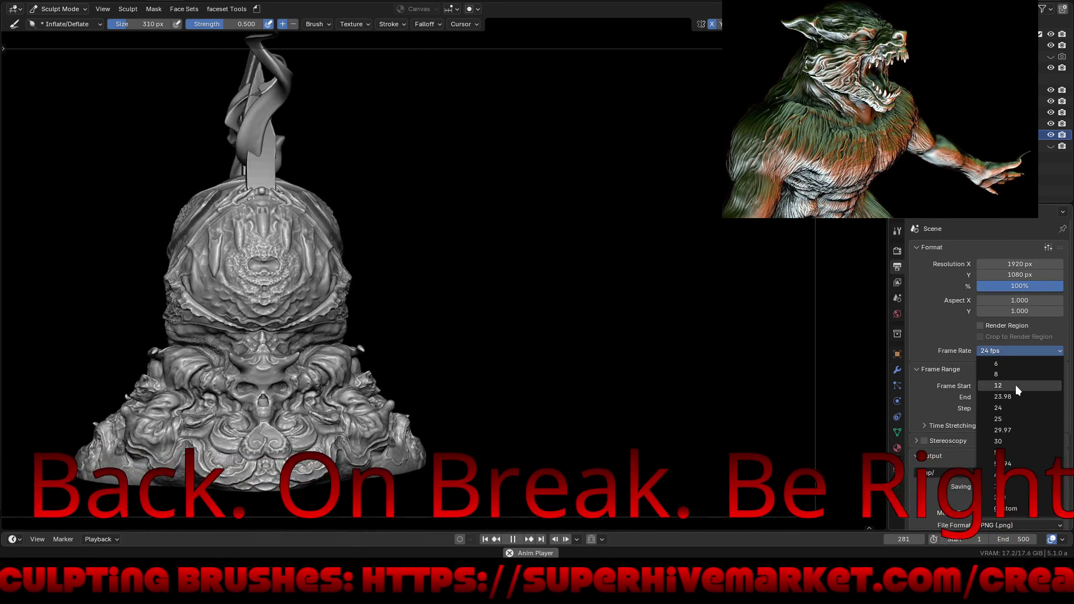
pyautogui.click(1015, 385)
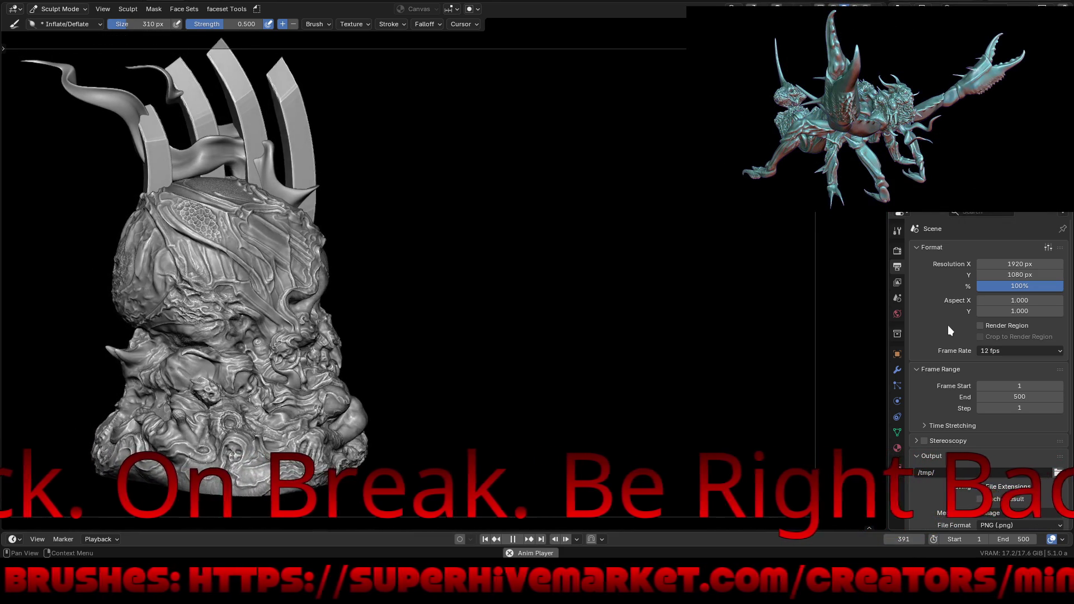
pyautogui.click(1004, 351)
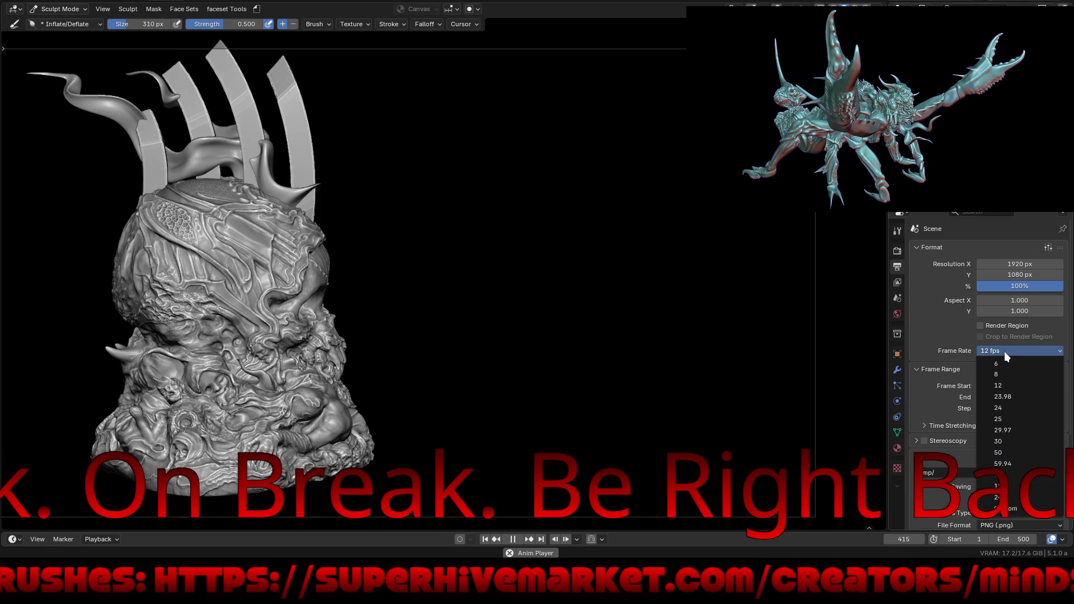
pyautogui.click(1011, 407)
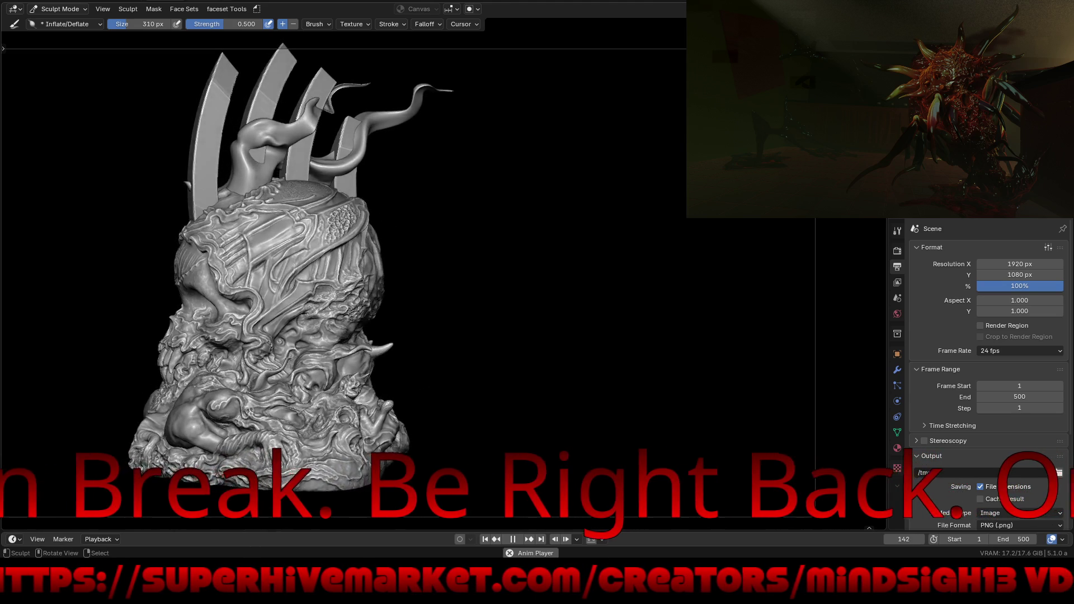
# Switch the 3D viewport to fullscreen so the skull turntable plays without the interface.
pyautogui.hotkey('ctrl', 'alt', 'space')
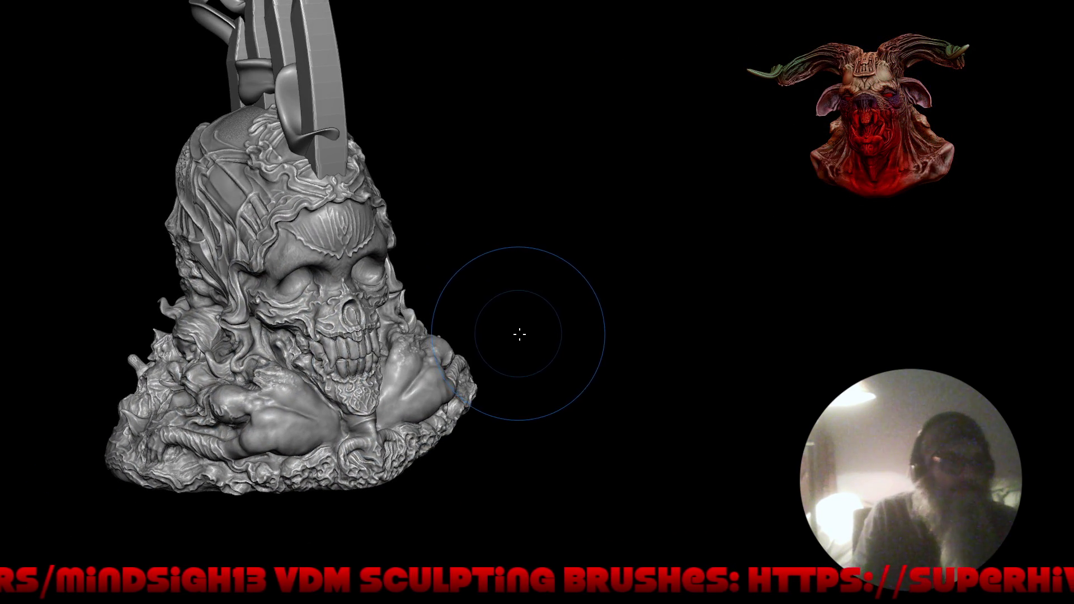
pyautogui.hotkey('ctrl', 'alt', 'space')
pyautogui.moveTo(527, 328)
pyautogui.mouseDown(button='middle')
pyautogui.moveTo(546, 355)
pyautogui.moveTo(609, 348)
pyautogui.moveTo(578, 348)
pyautogui.mouseUp(button='middle')
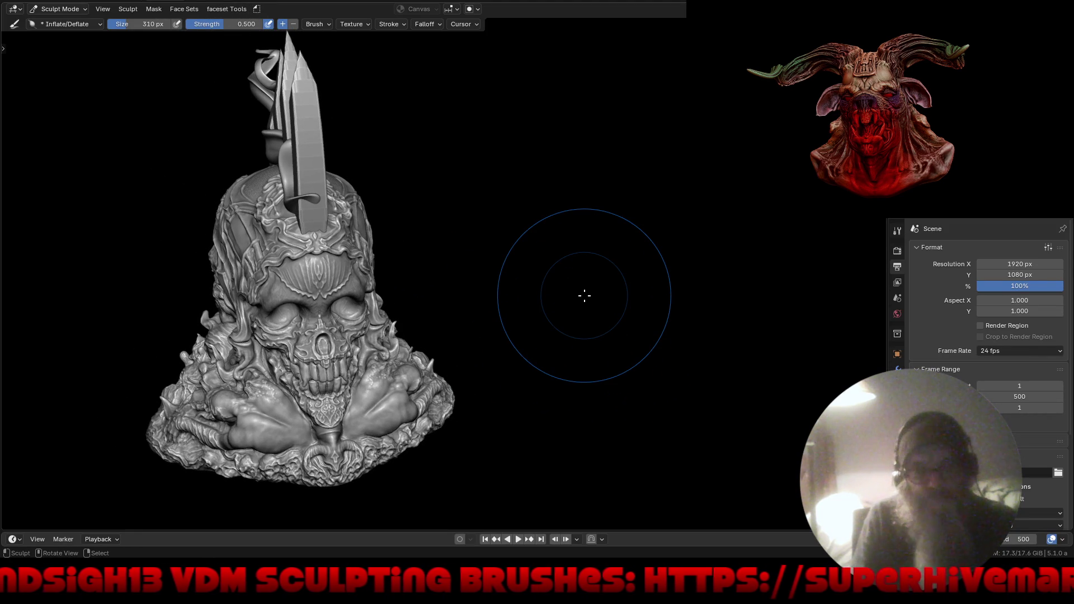
pyautogui.moveTo(386, 422)
pyautogui.mouseDown(button='middle')
pyautogui.moveTo(623, 311)
pyautogui.moveTo(660, 320)
pyautogui.moveTo(581, 326)
pyautogui.moveTo(630, 297)
pyautogui.moveTo(582, 307)
pyautogui.moveTo(623, 371)
pyautogui.moveTo(602, 307)
pyautogui.moveTo(545, 389)
pyautogui.moveTo(590, 254)
pyautogui.moveTo(528, 289)
pyautogui.moveTo(373, 185)
pyautogui.mouseUp(button='middle')
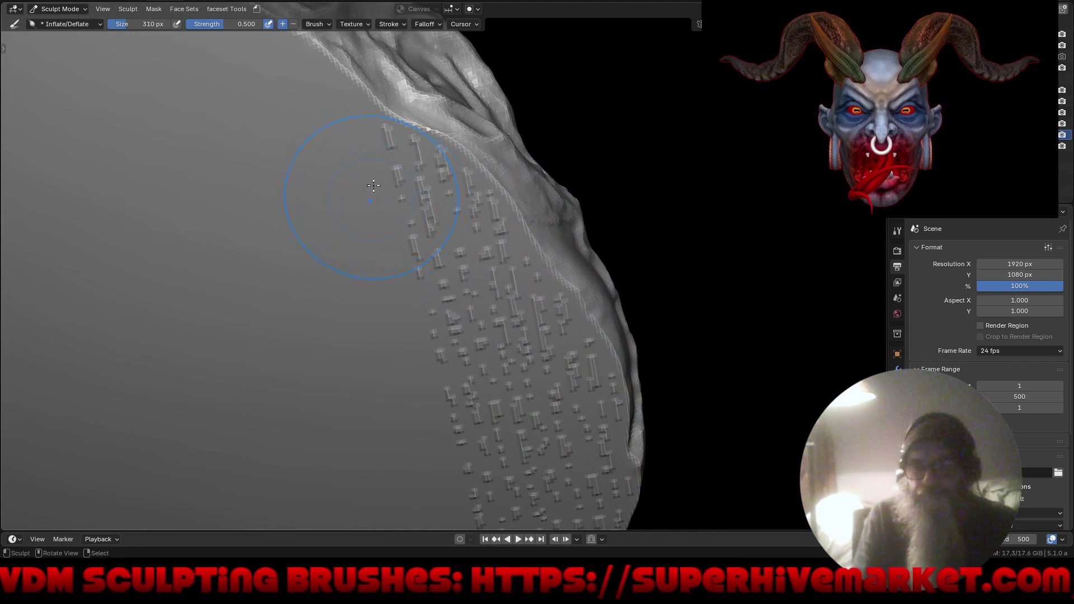
pyautogui.moveTo(478, 281); pyautogui.dragTo(553, 422)
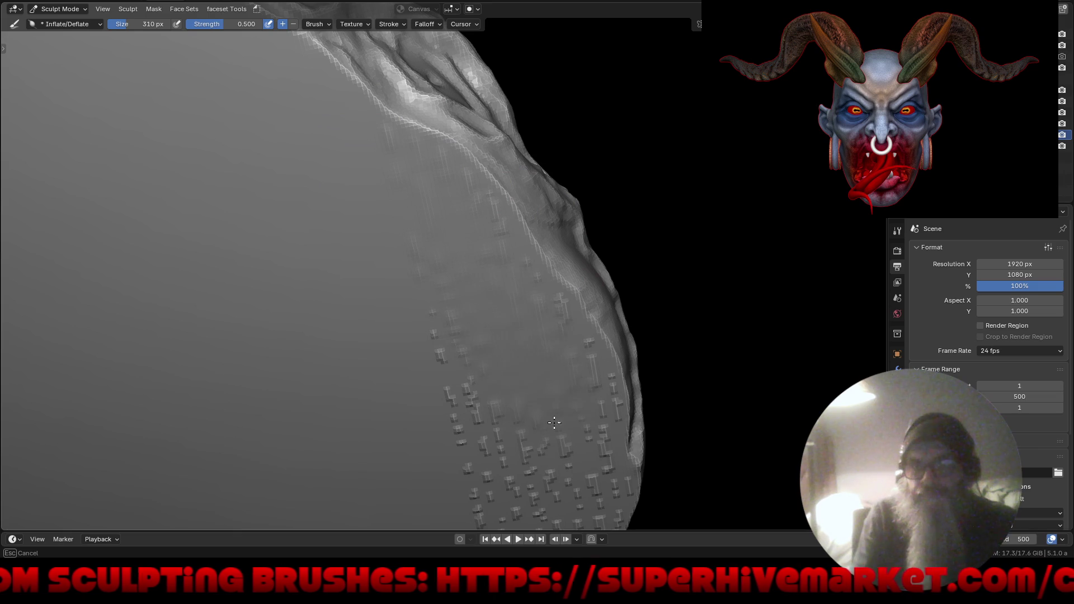
pyautogui.moveTo(439, 346); pyautogui.dragTo(494, 442)
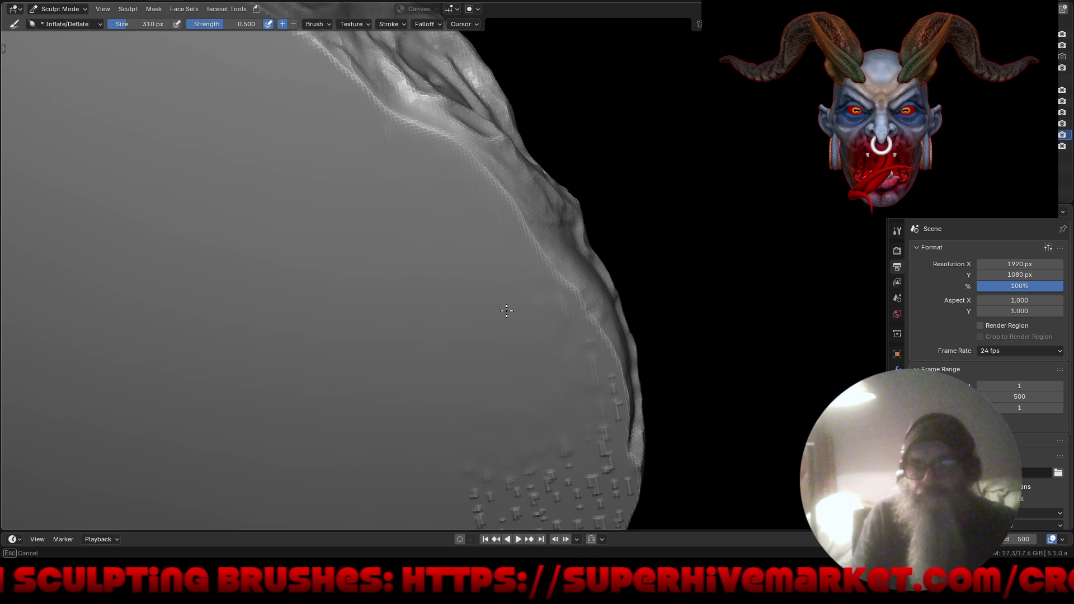
pyautogui.moveTo(517, 475)
pyautogui.mouseDown(button='middle')
pyautogui.moveTo(488, 390)
pyautogui.moveTo(531, 412)
pyautogui.moveTo(570, 266)
pyautogui.mouseUp(button='middle')
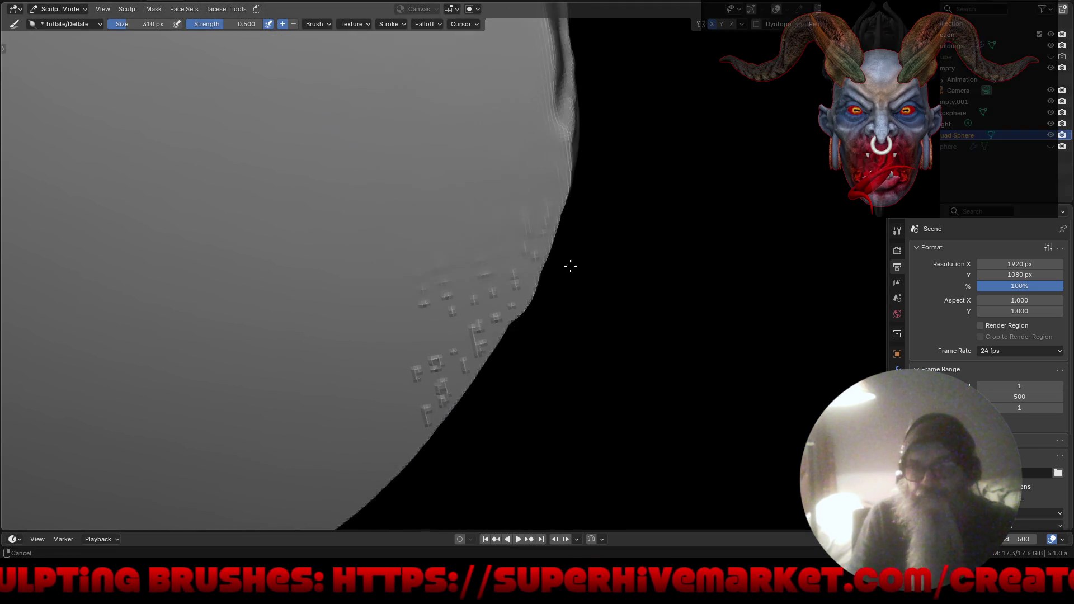
pyautogui.moveTo(480, 168)
pyautogui.mouseDown()
pyautogui.moveTo(395, 407)
pyautogui.moveTo(522, 179)
pyautogui.mouseUp()
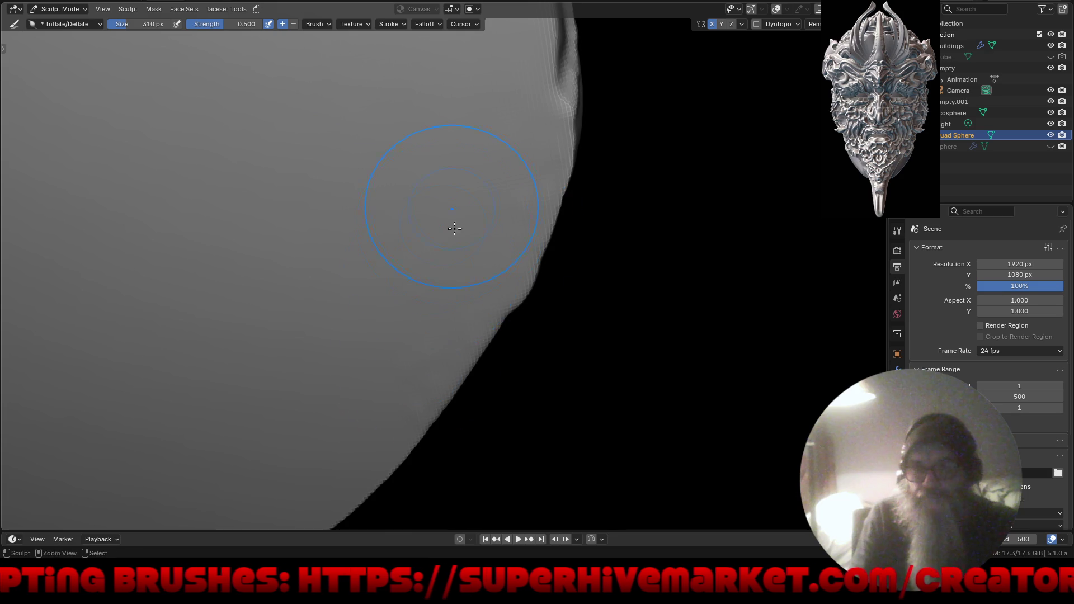
pyautogui.scroll(-6, 454, 229)
pyautogui.moveTo(448, 257)
pyautogui.mouseDown(button='middle')
pyautogui.moveTo(514, 411)
pyautogui.moveTo(544, 431)
pyautogui.moveTo(527, 364)
pyautogui.moveTo(549, 384)
pyautogui.mouseUp(button='middle')
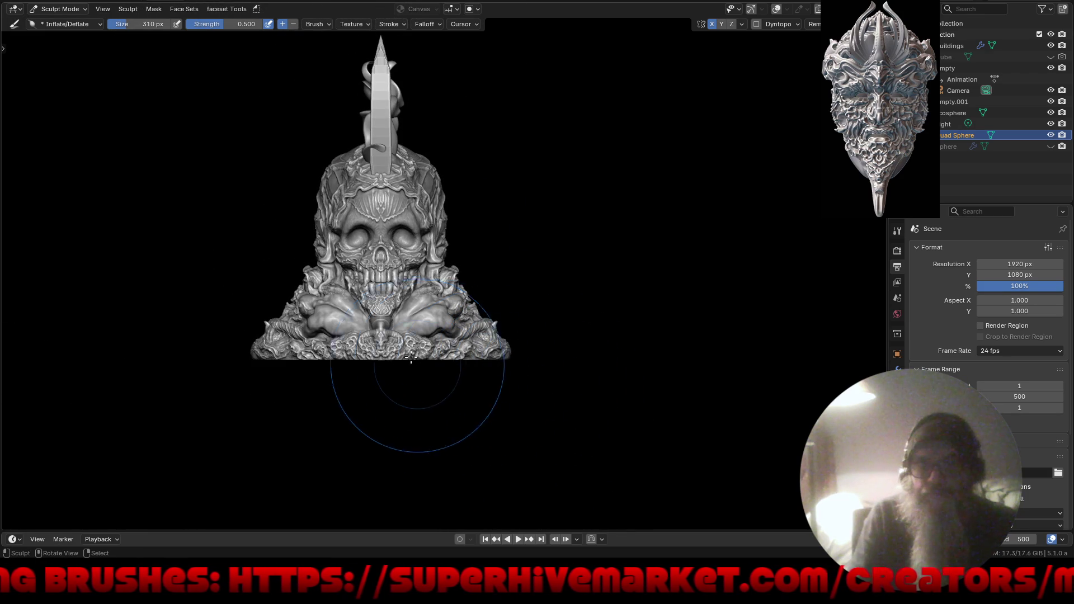
# Bring the skull face into view and expand the viewport to fill the screen.
pyautogui.scroll(6, 411, 358)
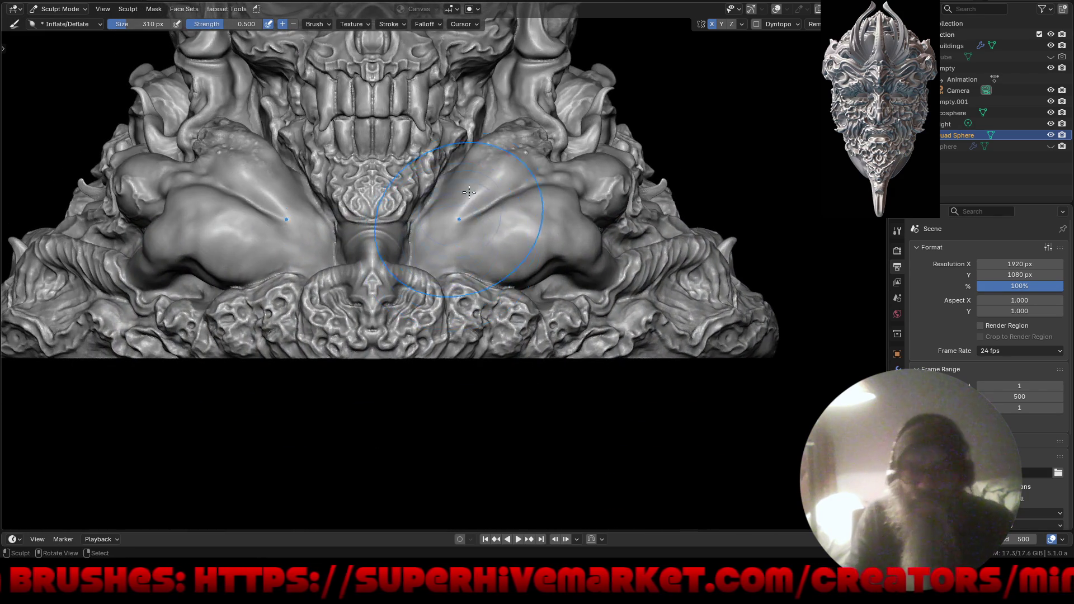
pyautogui.keyDown('shift'); pyautogui.moveTo(469, 192); pyautogui.dragTo(486, 309, button='middle'); pyautogui.keyUp('shift')
pyautogui.hotkey('ctrl', 'alt', 'space')
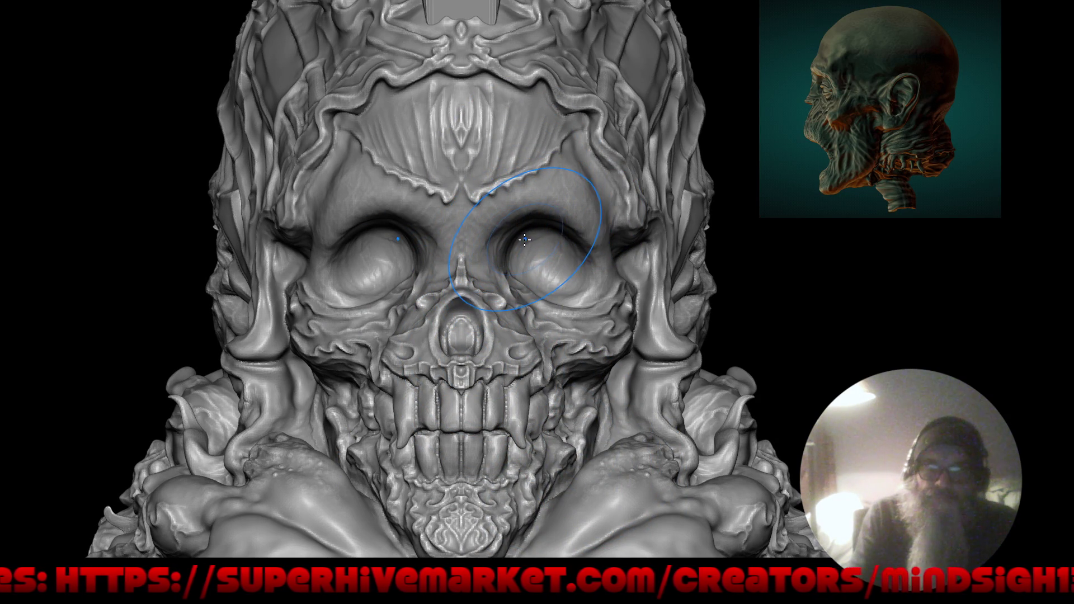
# With X symmetry, reshape the eye sockets, deepen the eyelid creases and add brow ridges.
pyautogui.press('shift')
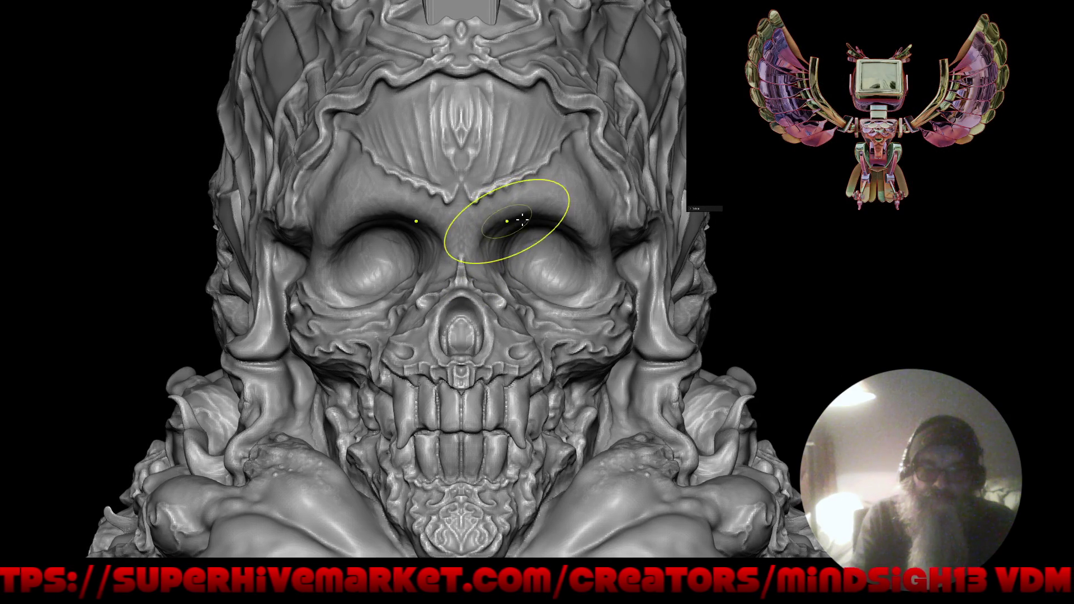
pyautogui.moveTo(541, 242)
pyautogui.mouseDown()
pyautogui.moveTo(508, 280)
pyautogui.moveTo(538, 304)
pyautogui.moveTo(537, 291)
pyautogui.moveTo(515, 290)
pyautogui.moveTo(521, 281)
pyautogui.mouseUp()
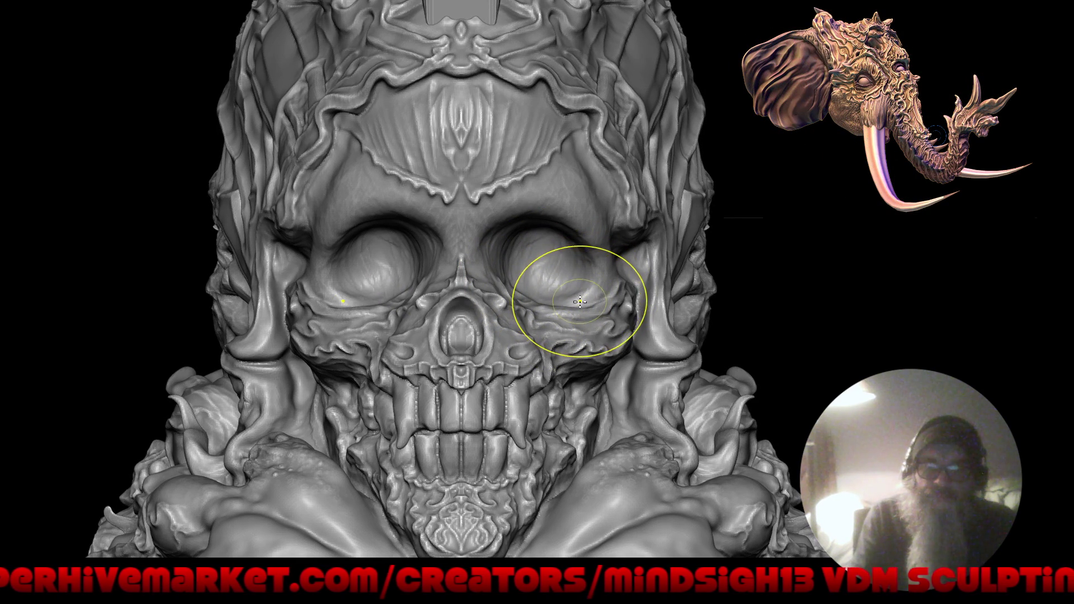
pyautogui.moveTo(580, 295)
pyautogui.mouseDown()
pyautogui.moveTo(571, 241)
pyautogui.moveTo(596, 231)
pyautogui.mouseUp()
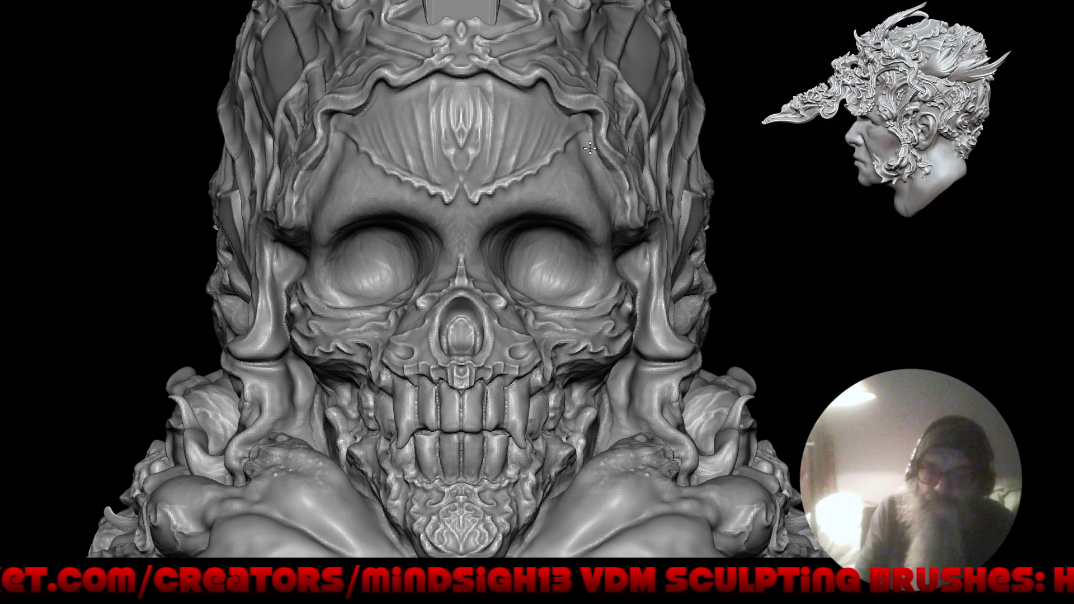
pyautogui.moveTo(600, 147)
pyautogui.mouseDown()
pyautogui.moveTo(576, 179)
pyautogui.moveTo(619, 144)
pyautogui.moveTo(623, 113)
pyautogui.moveTo(612, 119)
pyautogui.mouseUp()
pyautogui.press('f')
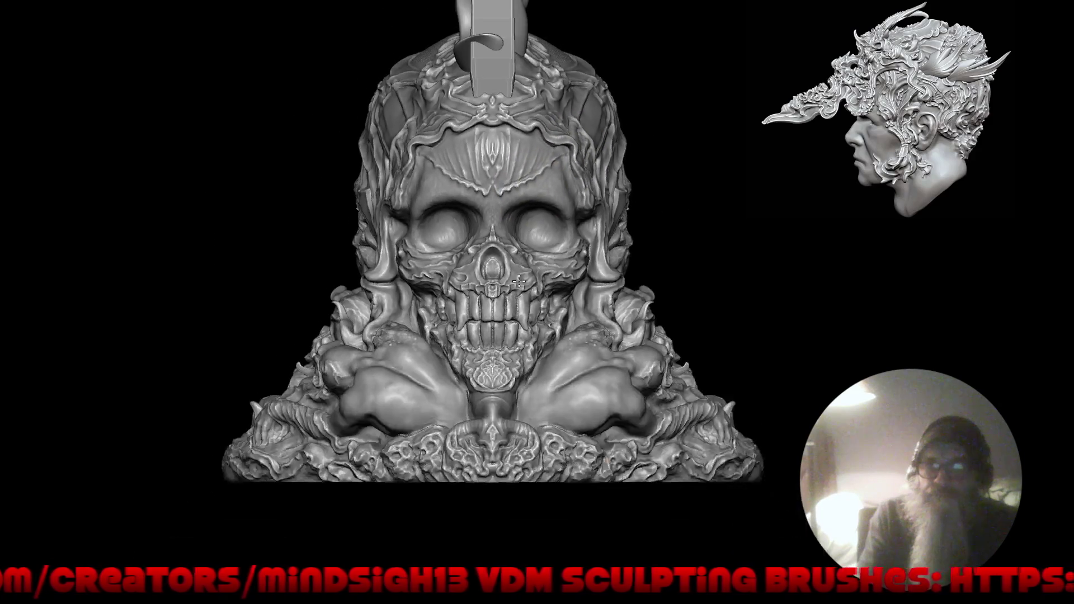
pyautogui.moveTo(587, 263)
pyautogui.mouseDown(button='right')
pyautogui.moveTo(527, 347)
pyautogui.moveTo(585, 314)
pyautogui.moveTo(547, 268)
pyautogui.moveTo(546, 302)
pyautogui.moveTo(520, 302)
pyautogui.moveTo(615, 311)
pyautogui.moveTo(615, 290)
pyautogui.mouseUp(button='right')
pyautogui.moveTo(528, 298)
pyautogui.keyDown('ctrl'); pyautogui.mouseDown(button='right')
pyautogui.moveTo(629, 318)
pyautogui.moveTo(575, 364)
pyautogui.moveTo(336, 372)
pyautogui.moveTo(454, 370)
pyautogui.moveTo(489, 386)
pyautogui.moveTo(414, 299)
pyautogui.moveTo(442, 305)
pyautogui.moveTo(475, 386)
pyautogui.moveTo(371, 506)
pyautogui.moveTo(336, 501)
pyautogui.moveTo(391, 523)
pyautogui.moveTo(338, 412)
pyautogui.moveTo(358, 394)
pyautogui.moveTo(558, 365)
pyautogui.mouseUp(button='right'); pyautogui.keyUp('ctrl')
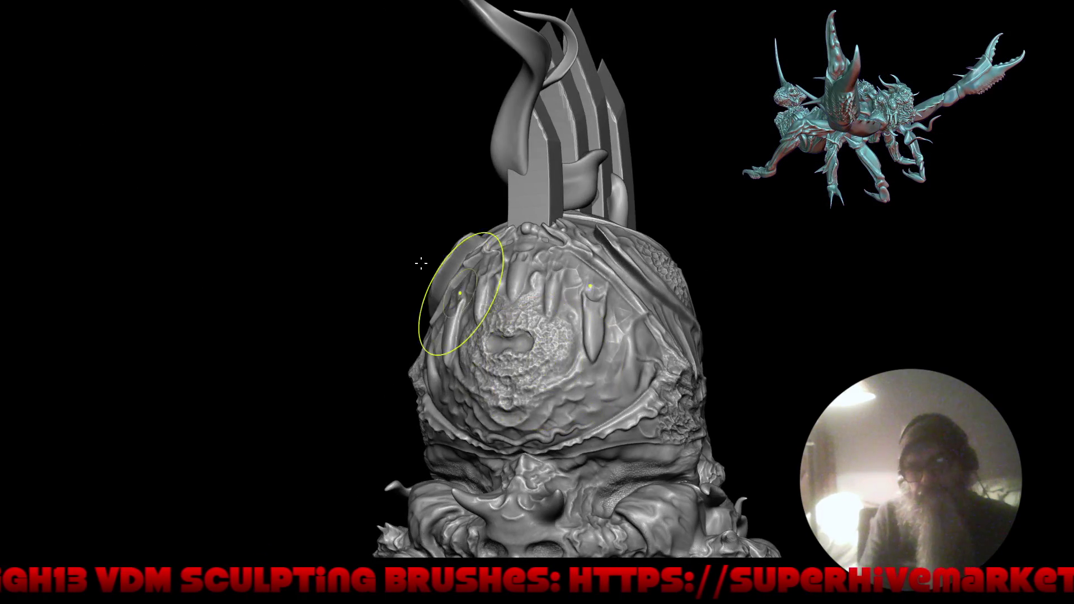
# Pick Draw Sharp from Quick Favorites and study the back of the head and its fangs.
pyautogui.keyDown('alt'); pyautogui.moveTo(371, 300); pyautogui.dragTo(428, 210, button='right'); pyautogui.keyUp('alt')
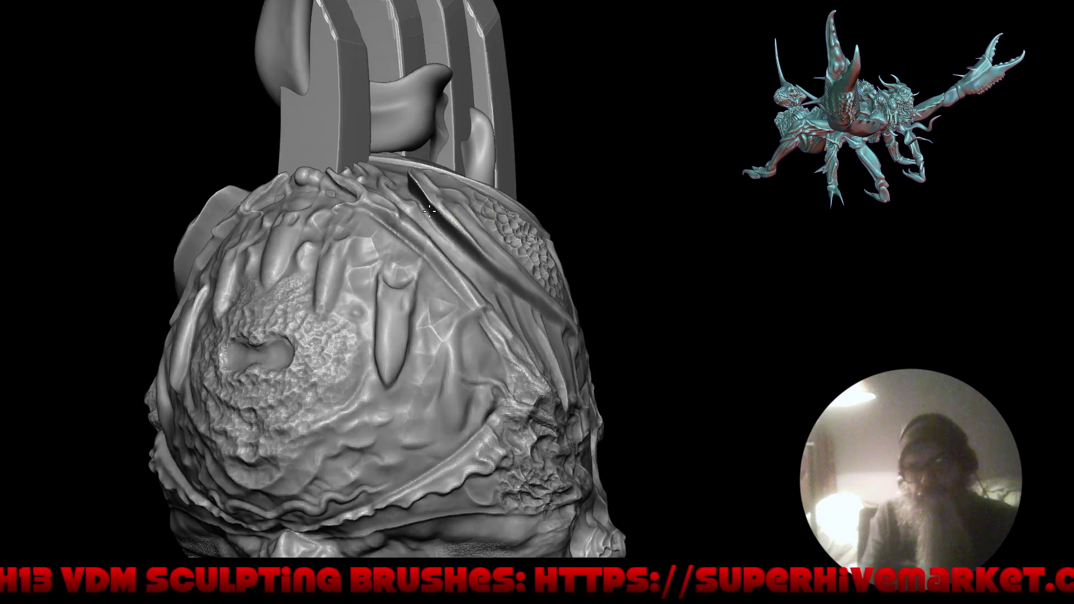
pyautogui.press('q')
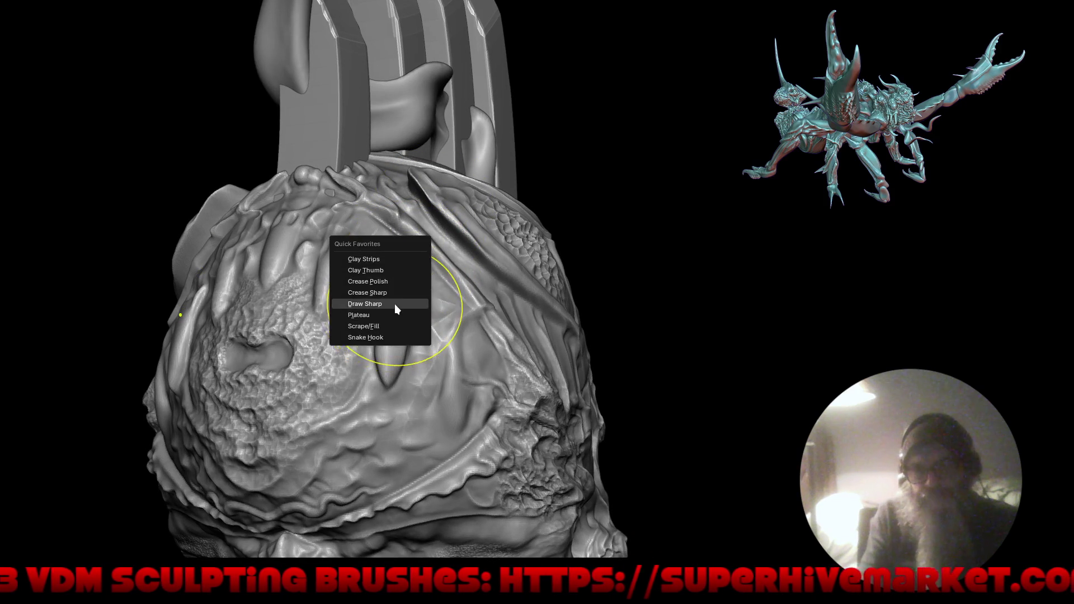
pyautogui.click(395, 304)
pyautogui.moveTo(394, 304)
pyautogui.mouseDown(button='middle')
pyautogui.moveTo(435, 235)
pyautogui.moveTo(402, 185)
pyautogui.mouseUp(button='middle')
pyautogui.keyDown('ctrl'); pyautogui.moveTo(420, 324); pyautogui.dragTo(403, 276, button='middle'); pyautogui.keyUp('ctrl')
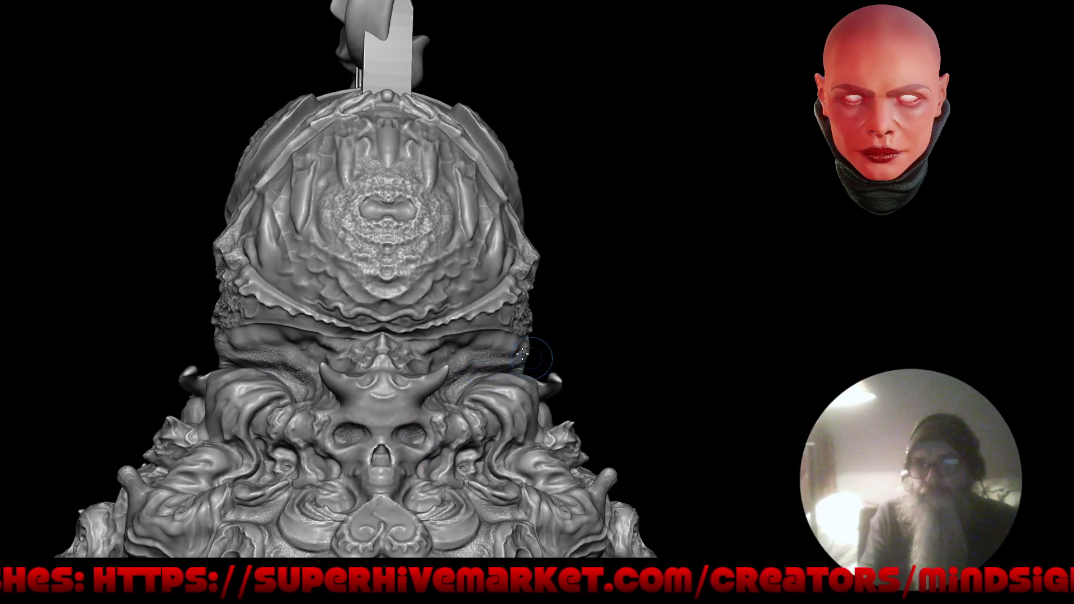
pyautogui.moveTo(522, 353); pyautogui.dragTo(490, 229, button='middle')
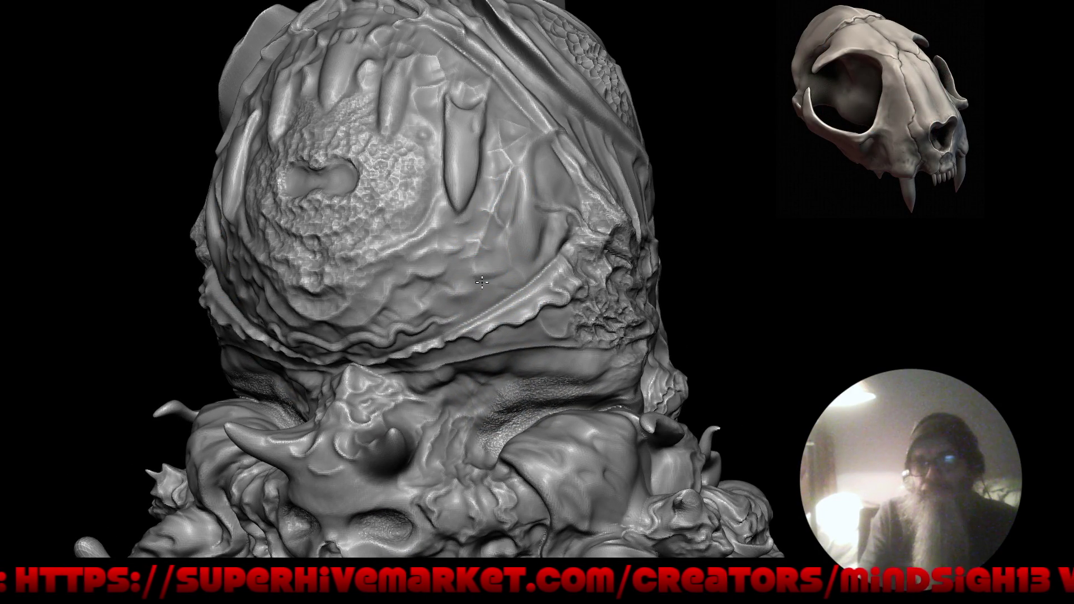
pyautogui.moveTo(489, 306)
pyautogui.mouseDown(button='middle')
pyautogui.moveTo(462, 365)
pyautogui.moveTo(554, 384)
pyautogui.moveTo(302, 218)
pyautogui.mouseUp(button='middle')
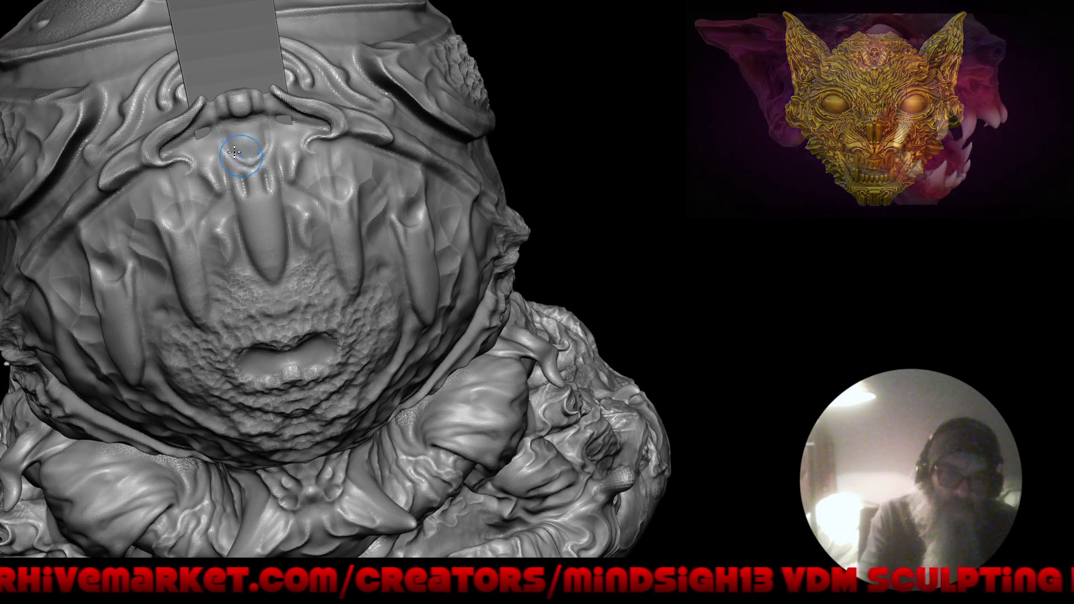
# Add a smoothed Draw Sharp ridge above the rear mouth opening and touch up the brow.
pyautogui.keyDown('ctrl'); pyautogui.moveTo(239, 176); pyautogui.dragTo(271, 112, button='right'); pyautogui.keyUp('ctrl')
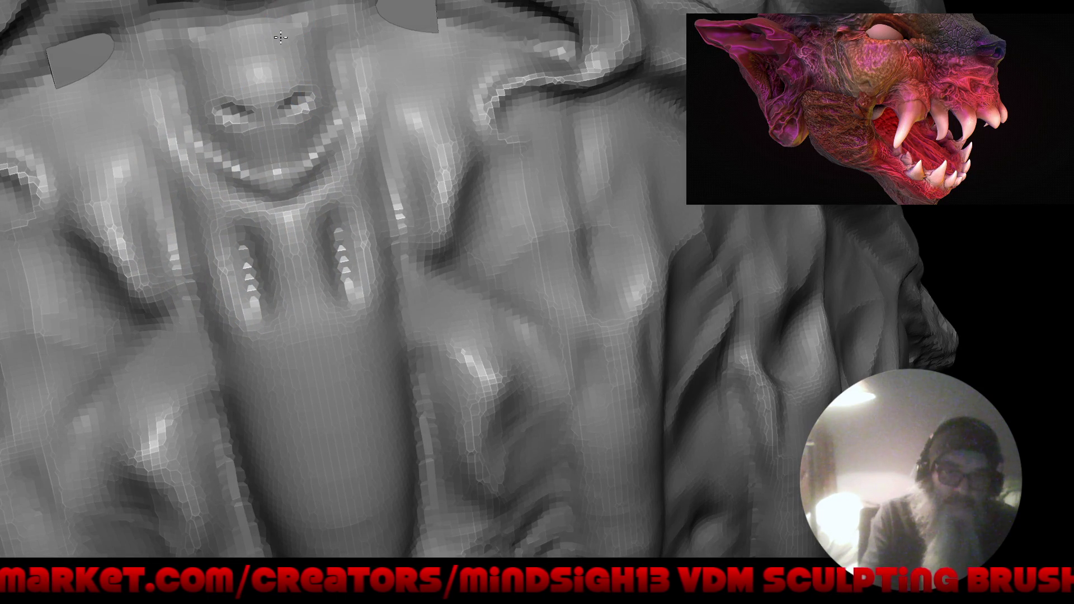
pyautogui.moveTo(280, 37); pyautogui.dragTo(304, 7)
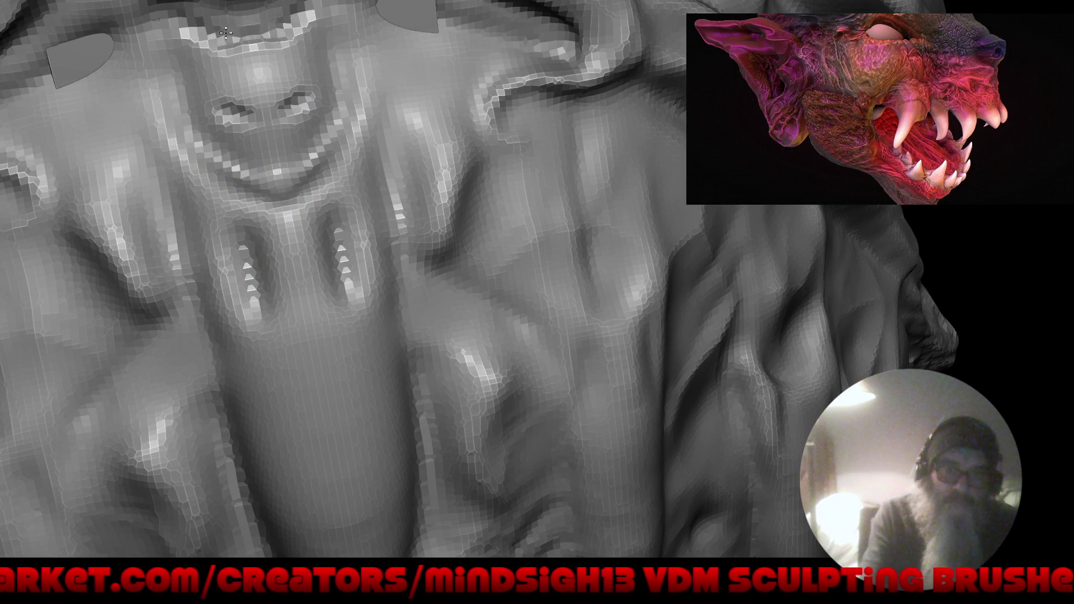
pyautogui.moveTo(304, 6)
pyautogui.keyDown('shift'); pyautogui.mouseDown()
pyautogui.moveTo(297, 28)
pyautogui.moveTo(321, 3)
pyautogui.moveTo(306, 42)
pyautogui.mouseUp(); pyautogui.keyUp('shift')
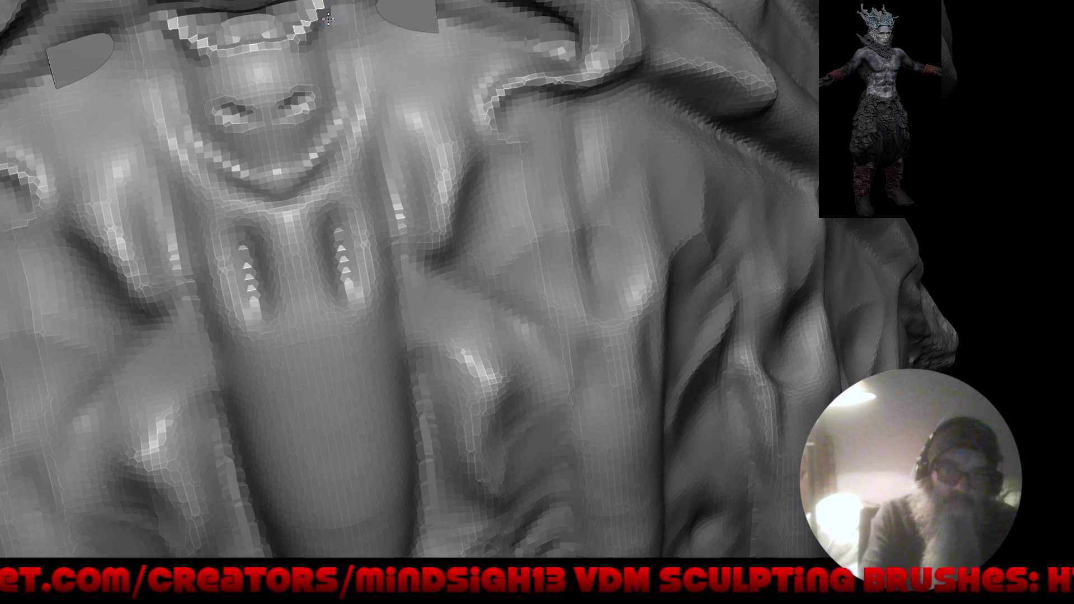
pyautogui.moveTo(291, 80); pyautogui.dragTo(278, 95)
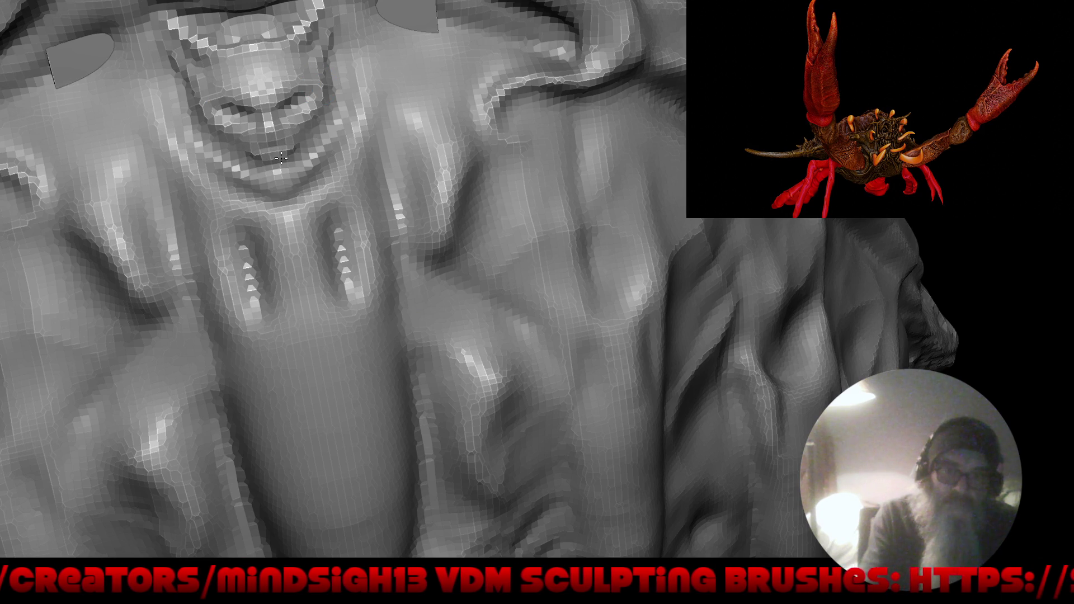
pyautogui.keyDown('alt'); pyautogui.moveTo(274, 144); pyautogui.dragTo(247, 402, button='right'); pyautogui.keyUp('alt')
pyautogui.moveTo(301, 274)
pyautogui.mouseDown(button='right')
pyautogui.moveTo(283, 364)
pyautogui.moveTo(319, 377)
pyautogui.moveTo(379, 376)
pyautogui.moveTo(443, 352)
pyautogui.moveTo(472, 328)
pyautogui.moveTo(396, 332)
pyautogui.moveTo(486, 277)
pyautogui.moveTo(440, 300)
pyautogui.moveTo(463, 302)
pyautogui.mouseUp(button='right')
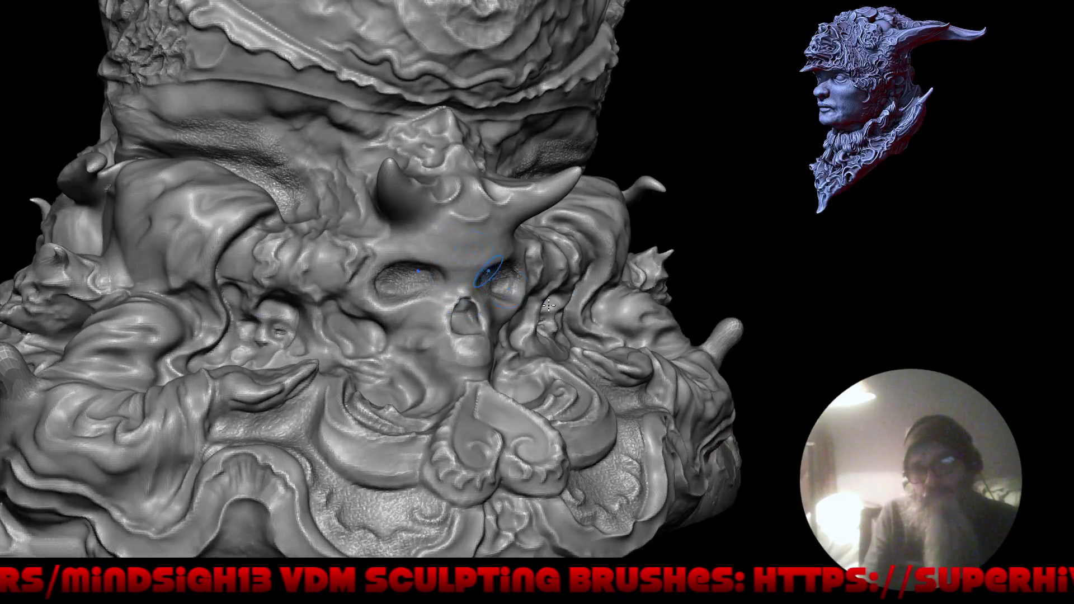
pyautogui.moveTo(548, 304)
pyautogui.mouseDown(button='right')
pyautogui.moveTo(622, 323)
pyautogui.moveTo(665, 305)
pyautogui.mouseUp(button='right')
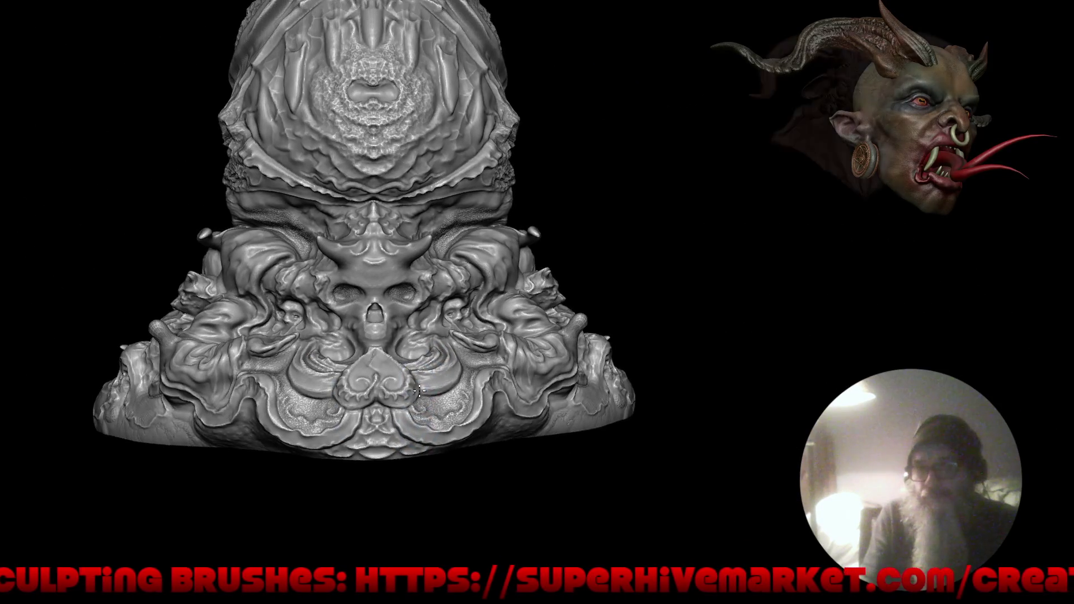
# Inspect the base figures, save as New Year 2026_002.blend, and return to the skull's front.
pyautogui.moveTo(436, 403)
pyautogui.mouseDown()
pyautogui.moveTo(480, 417)
pyautogui.moveTo(439, 407)
pyautogui.moveTo(503, 379)
pyautogui.moveTo(492, 391)
pyautogui.moveTo(504, 388)
pyautogui.mouseUp()
pyautogui.moveTo(425, 412)
pyautogui.mouseDown()
pyautogui.moveTo(467, 315)
pyautogui.moveTo(450, 413)
pyautogui.mouseUp()
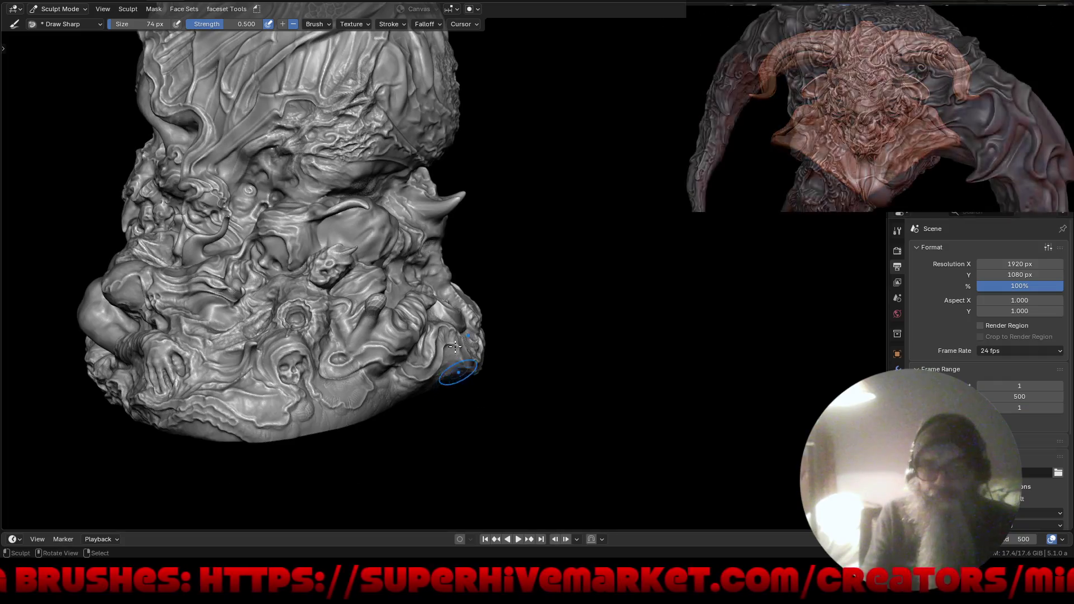
pyautogui.moveTo(461, 372)
pyautogui.mouseDown(button='middle')
pyautogui.moveTo(480, 307)
pyautogui.moveTo(544, 319)
pyautogui.mouseUp(button='middle')
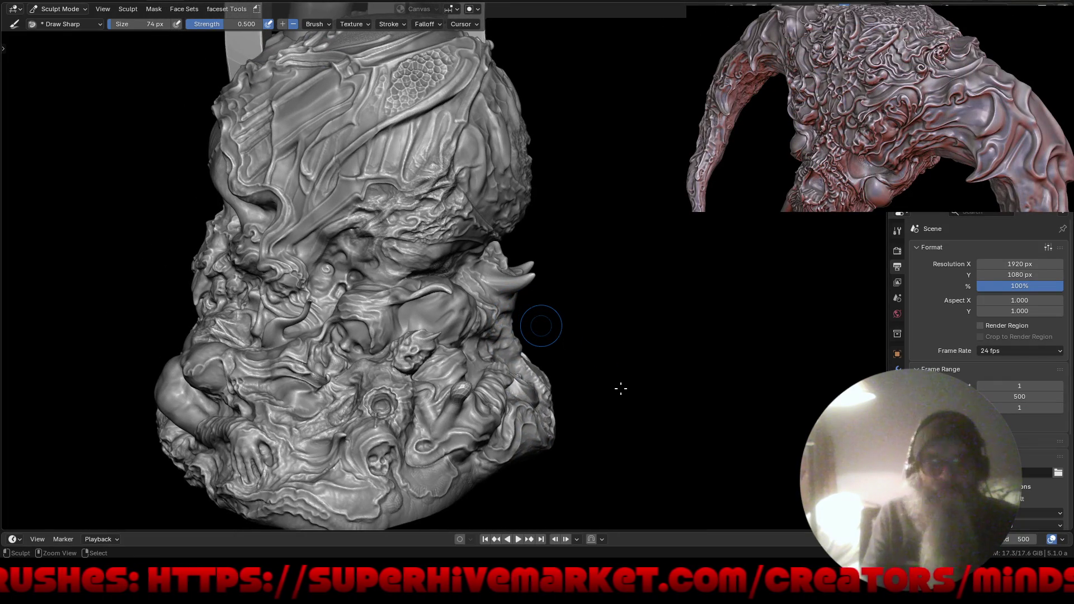
pyautogui.hotkey('ctrl', 's')
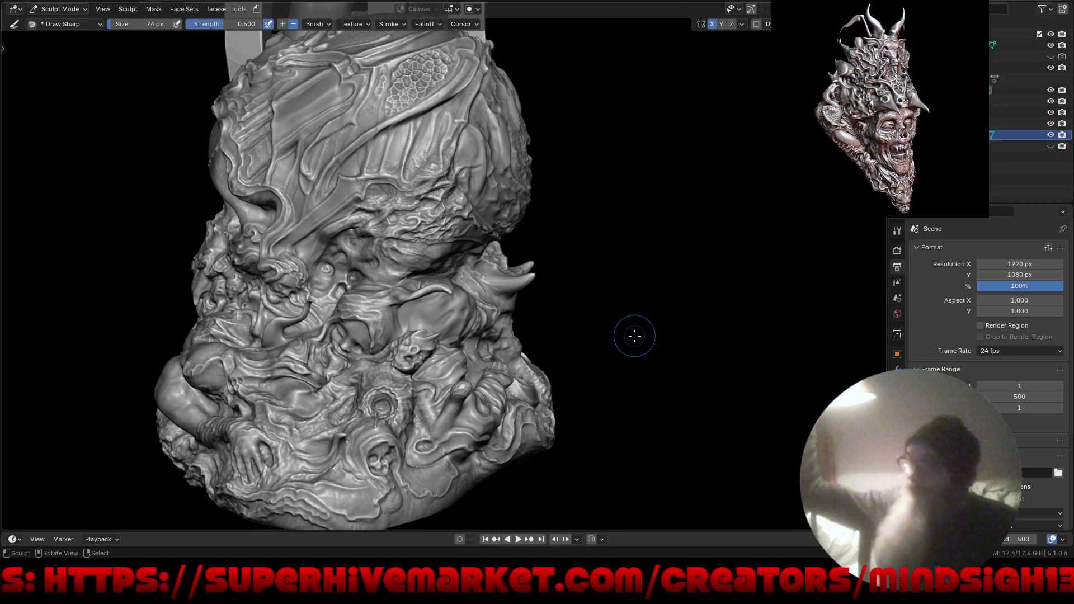
pyautogui.moveTo(193, 335); pyautogui.dragTo(222, 323)
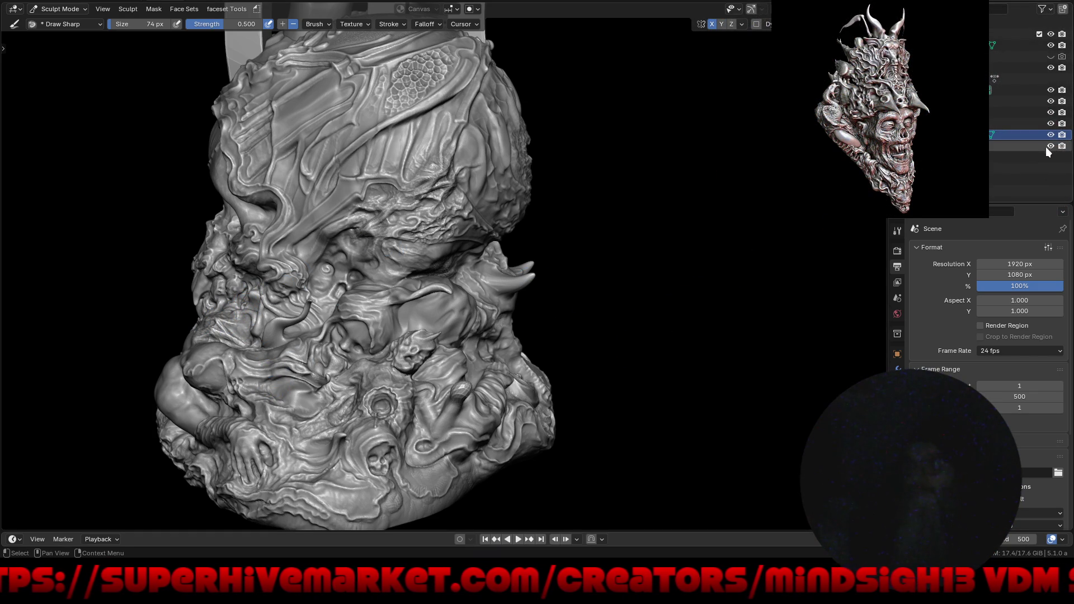
pyautogui.click(1051, 56)
pyautogui.moveTo(617, 269)
pyautogui.mouseDown(button='middle')
pyautogui.moveTo(643, 293)
pyautogui.moveTo(720, 268)
pyautogui.mouseUp(button='middle')
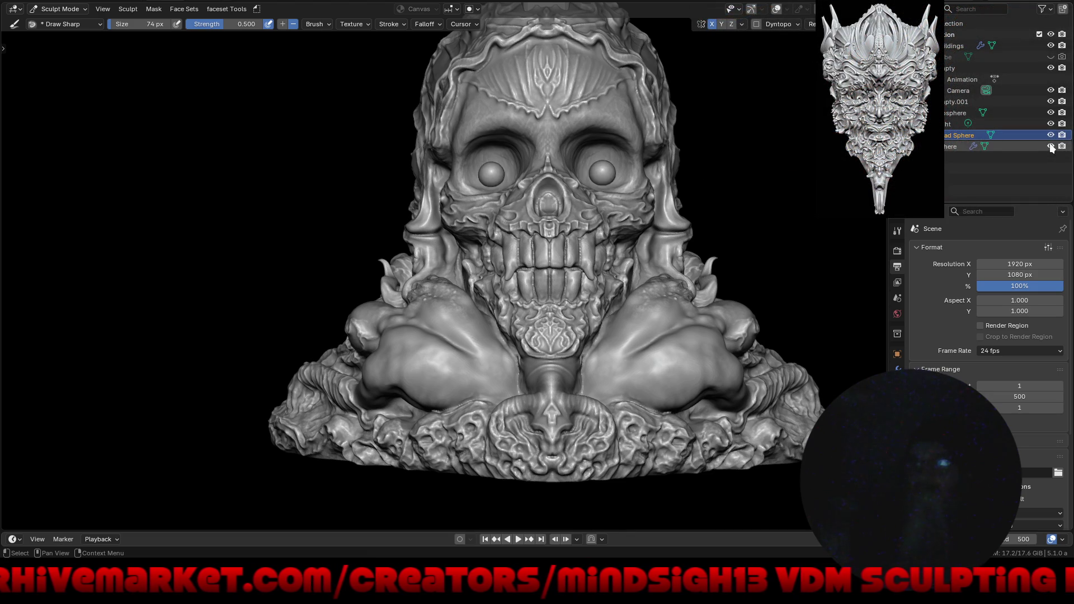
pyautogui.click(1050, 146)
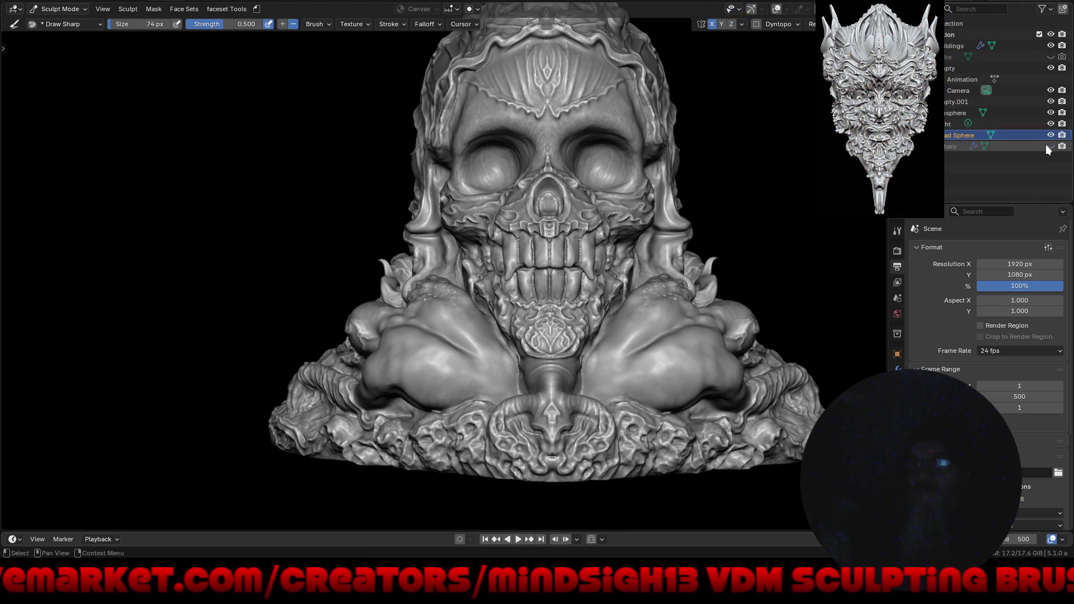
pyautogui.click(1049, 147)
pyautogui.click(1050, 147)
pyautogui.click(1050, 147)
pyautogui.click(1050, 147)
pyautogui.click(1051, 147)
pyautogui.click(1050, 147)
pyautogui.click(1051, 147)
pyautogui.click(1050, 147)
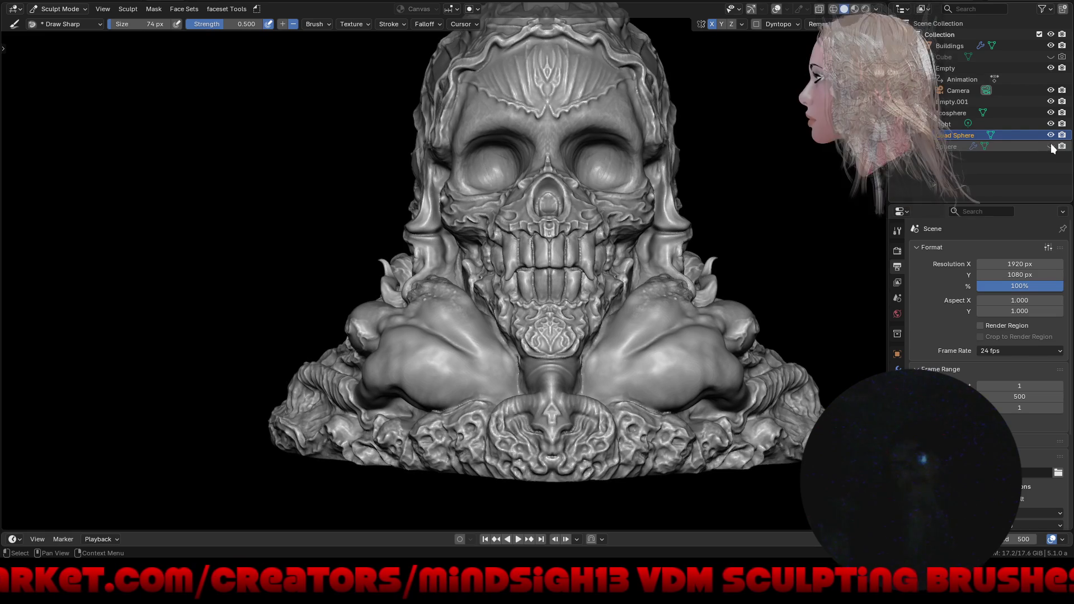
pyautogui.click(1051, 147)
pyautogui.moveTo(515, 359); pyautogui.dragTo(552, 356, button='middle')
pyautogui.moveTo(721, 302)
pyautogui.mouseDown(button='middle')
pyautogui.moveTo(559, 302)
pyautogui.moveTo(414, 263)
pyautogui.moveTo(393, 361)
pyautogui.moveTo(405, 311)
pyautogui.mouseUp(button='middle')
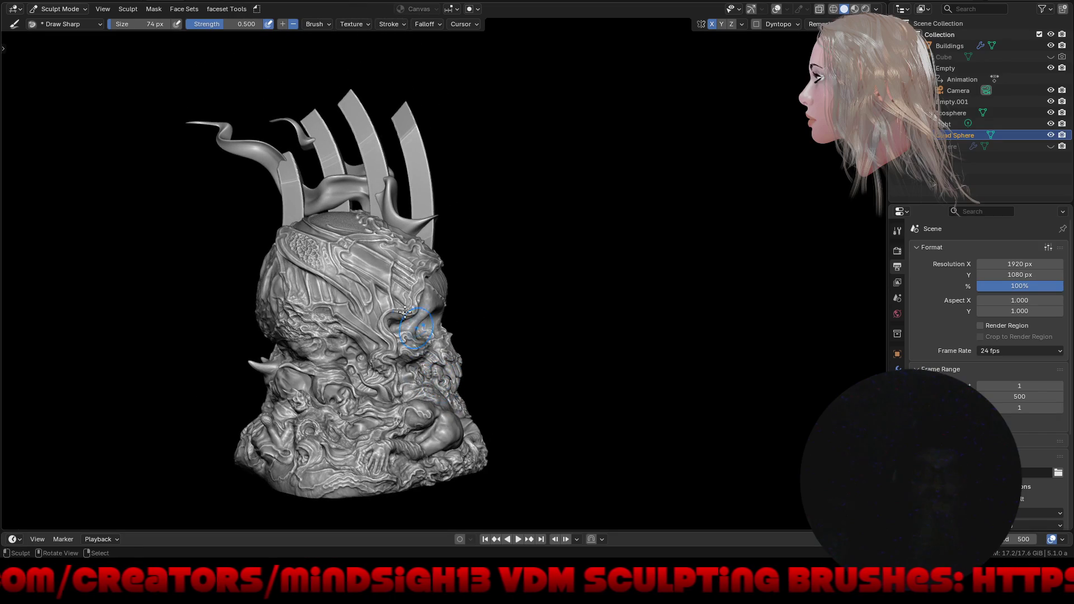
pyautogui.moveTo(511, 384)
pyautogui.mouseDown(button='middle')
pyautogui.moveTo(493, 384)
pyautogui.moveTo(530, 388)
pyautogui.moveTo(512, 396)
pyautogui.mouseUp(button='middle')
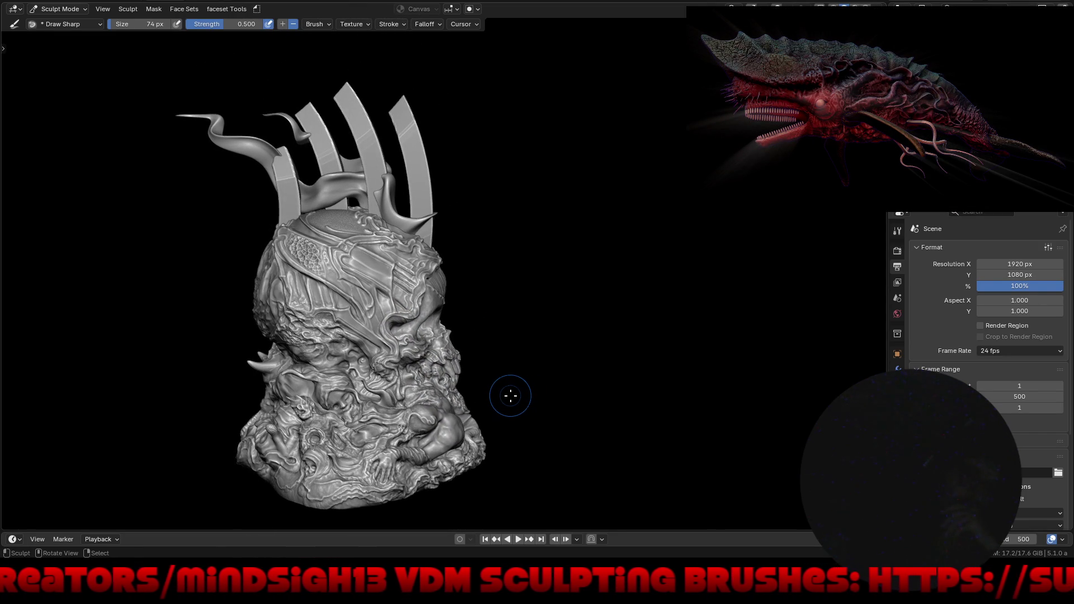
pyautogui.moveTo(484, 390); pyautogui.dragTo(472, 371, button='middle')
pyautogui.scroll(4, 277, 259)
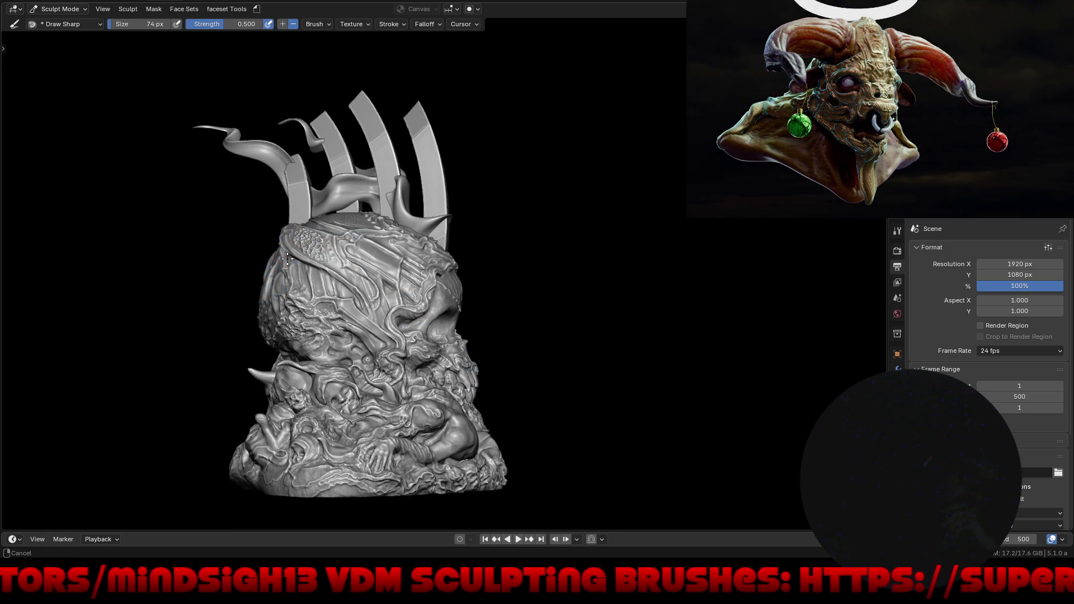
pyautogui.press('g')
# Set the Grab brush radius to 380 px and pull a patch of the helmet surface down-left.
pyautogui.press('f')
pyautogui.click(353, 213)
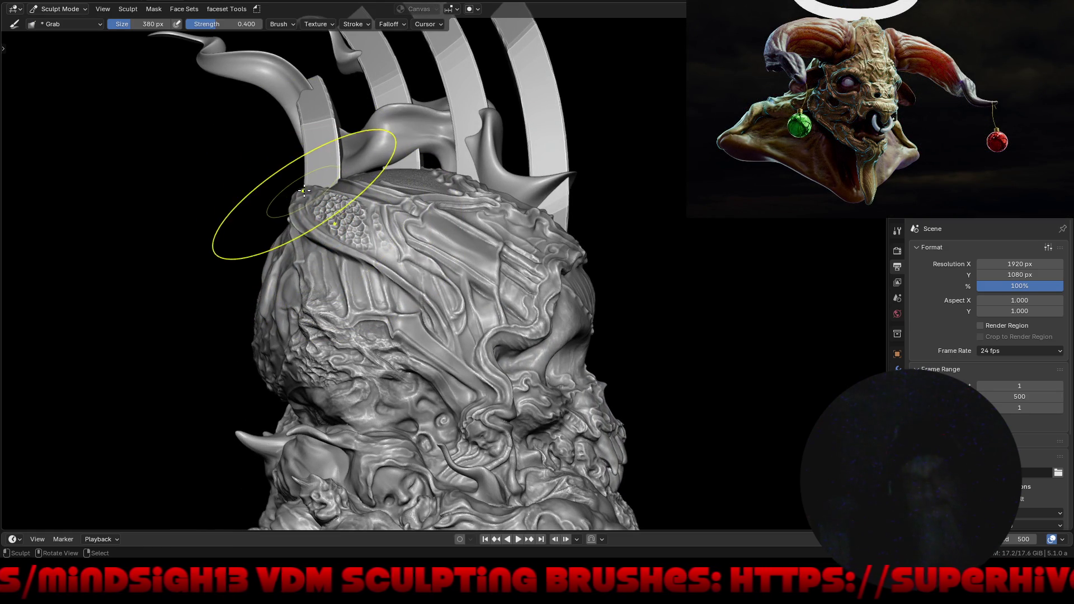
pyautogui.scroll(5, 307, 196)
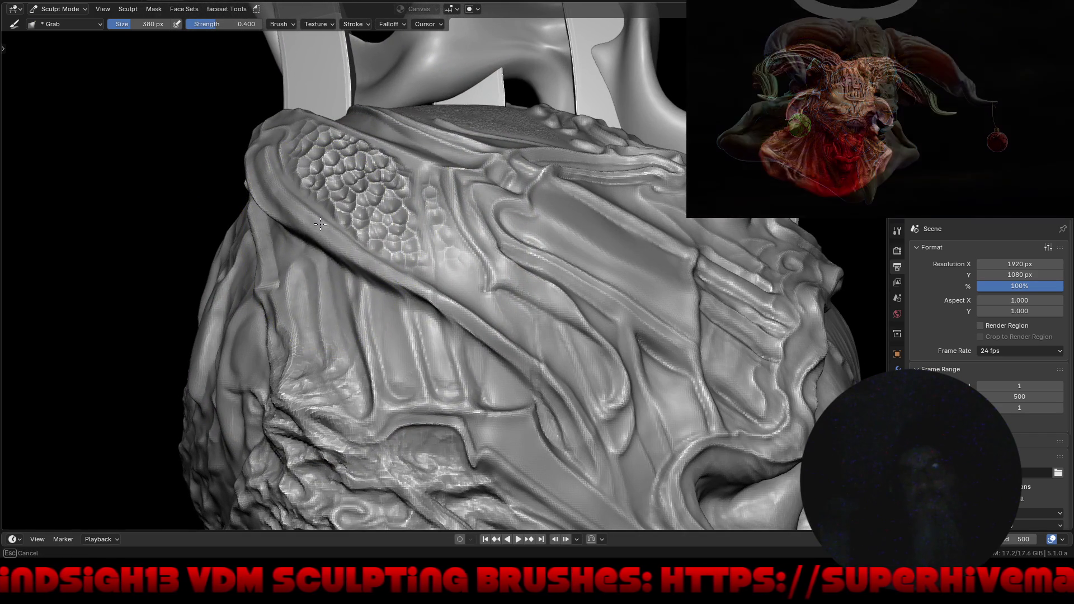
pyautogui.scroll(2, 353, 248)
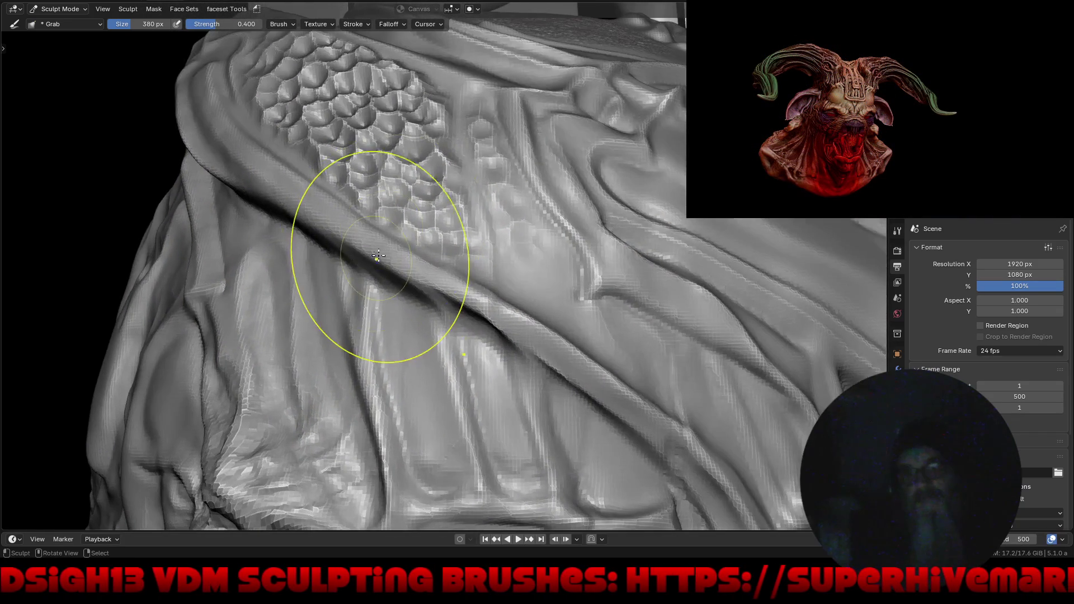
pyautogui.scroll(-10, 382, 248)
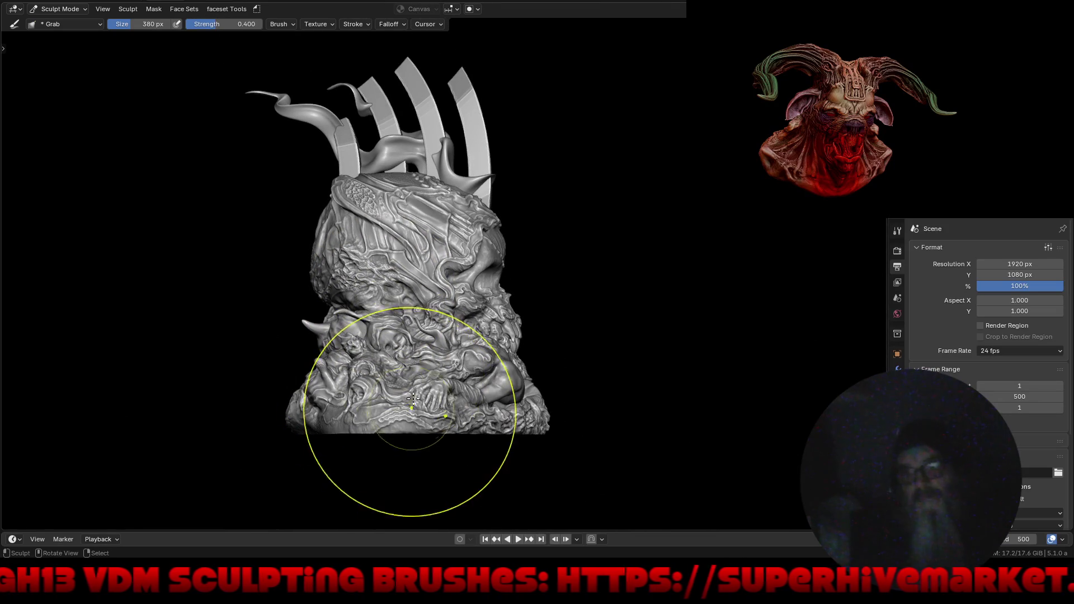
pyautogui.scroll(6, 407, 312)
pyautogui.moveTo(336, 169); pyautogui.dragTo(317, 191)
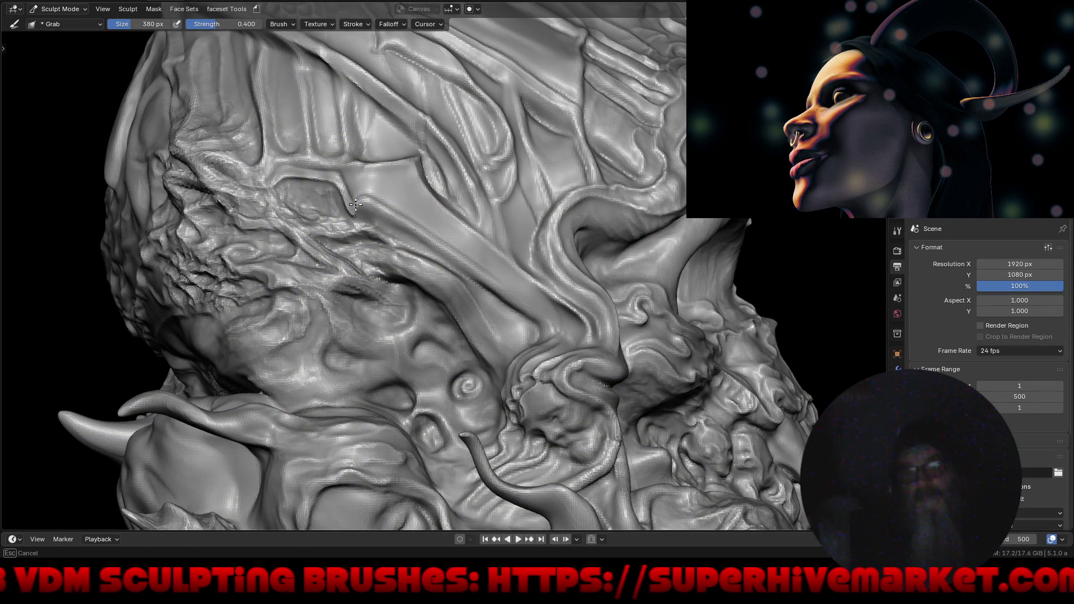
# Zoom out and orbit to review the whole sculpt, including a side view of the helmet top.
pyautogui.scroll(-6, 322, 219)
pyautogui.moveTo(288, 419)
pyautogui.mouseDown(button='middle')
pyautogui.moveTo(411, 397)
pyautogui.moveTo(411, 368)
pyautogui.mouseUp(button='middle')
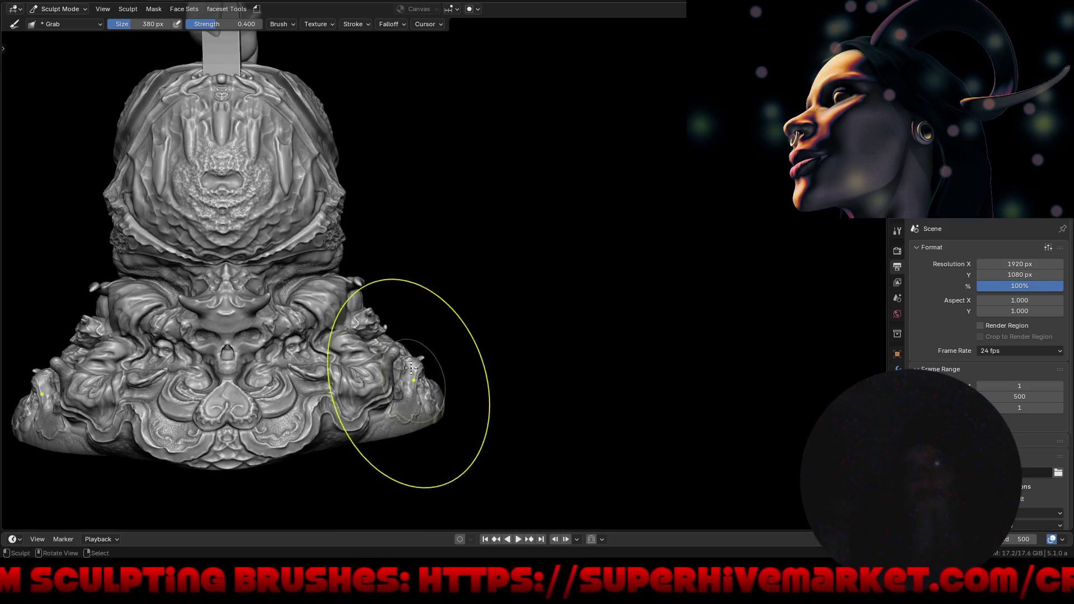
pyautogui.moveTo(399, 227)
pyautogui.mouseDown(button='middle')
pyautogui.moveTo(470, 259)
pyautogui.moveTo(470, 313)
pyautogui.moveTo(515, 380)
pyautogui.mouseUp(button='middle')
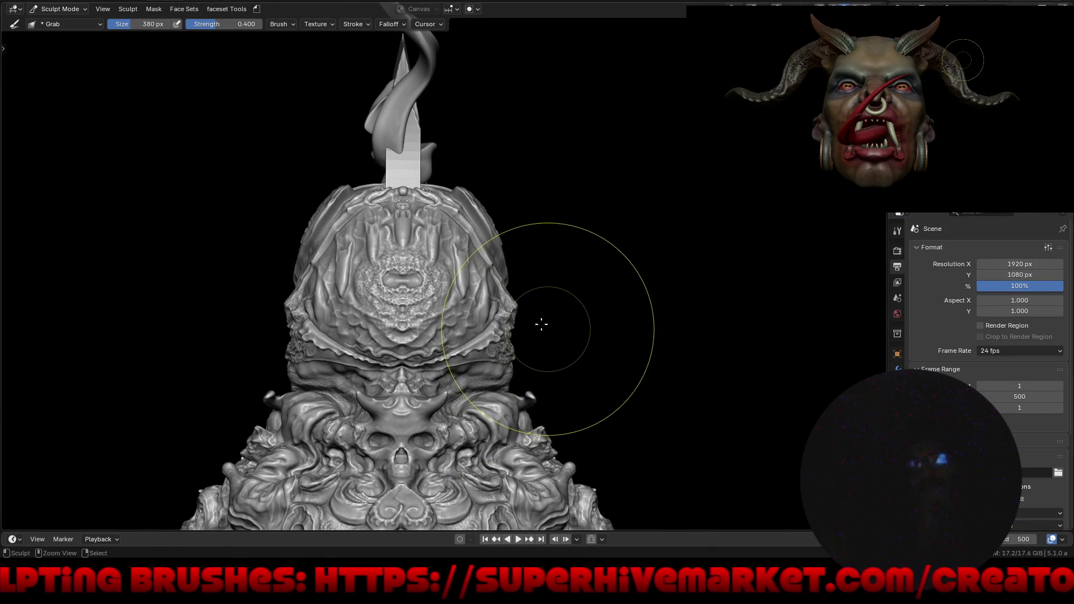
pyautogui.moveTo(401, 199)
pyautogui.keyDown('ctrl'); pyautogui.mouseDown(button='middle')
pyautogui.moveTo(402, 154)
pyautogui.moveTo(485, 201)
pyautogui.mouseUp(button='middle'); pyautogui.keyUp('ctrl')
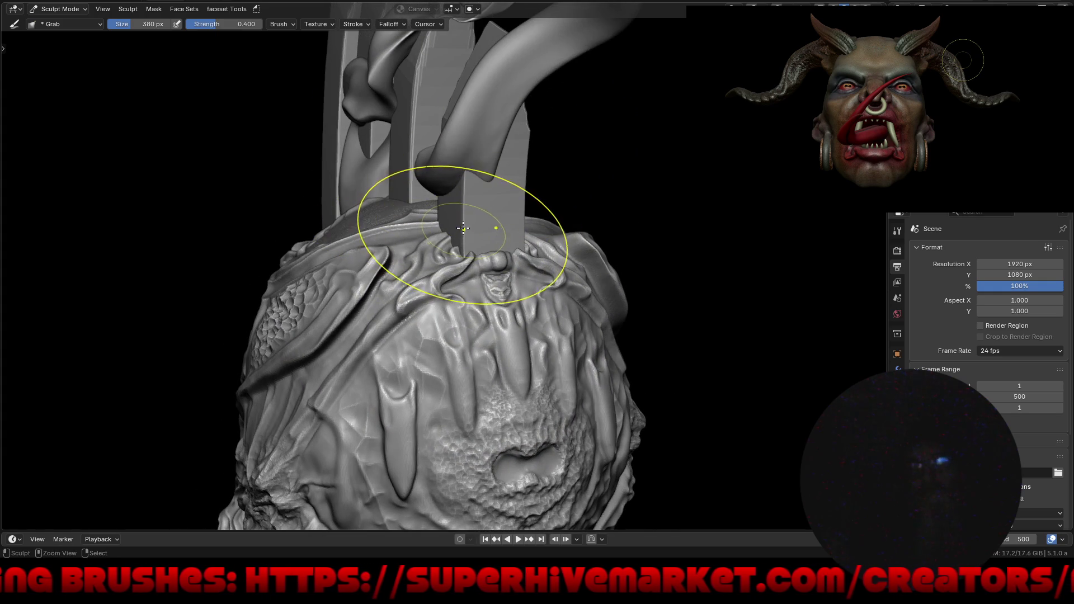
pyautogui.moveTo(437, 239); pyautogui.dragTo(510, 249, button='middle')
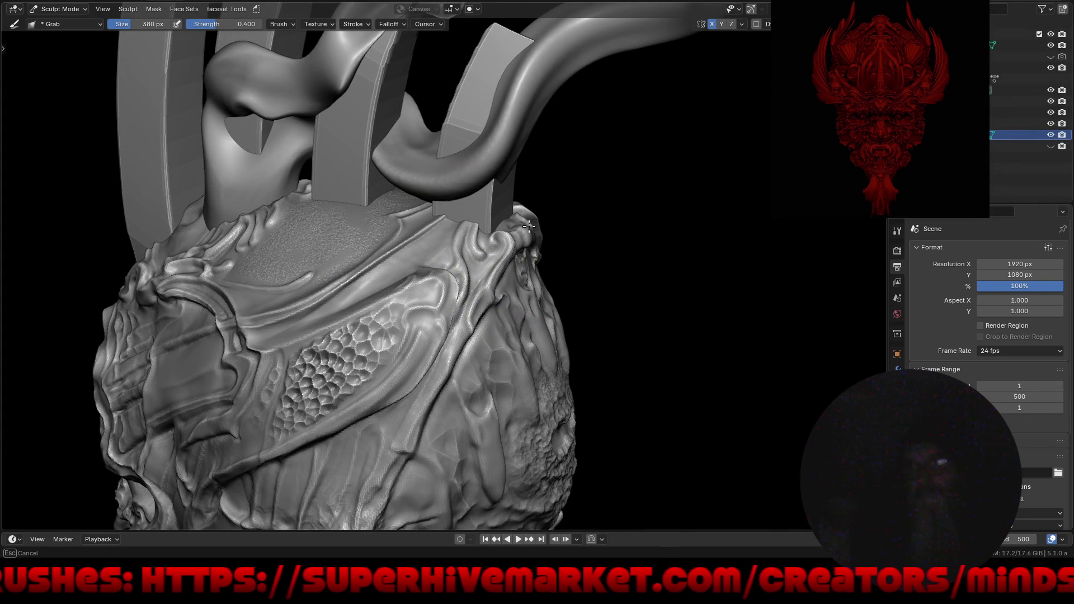
pyautogui.moveTo(459, 237)
pyautogui.keyDown('ctrl'); pyautogui.mouseDown(button='middle')
pyautogui.moveTo(427, 324)
pyautogui.moveTo(539, 318)
pyautogui.moveTo(621, 192)
pyautogui.mouseUp(button='middle'); pyautogui.keyUp('ctrl')
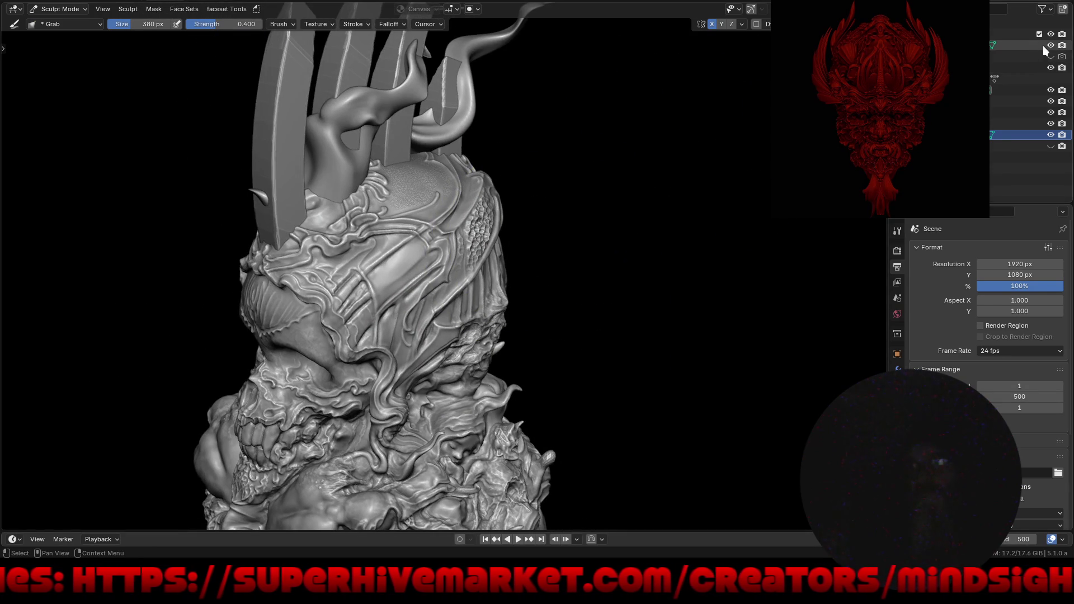
# Orbit to the skull's front and begin renaming the flame tentacle object in the Outliner.
pyautogui.scroll(-4, 599, 211)
pyautogui.moveTo(599, 210)
pyautogui.mouseDown(button='middle')
pyautogui.moveTo(511, 323)
pyautogui.moveTo(613, 314)
pyautogui.moveTo(414, 299)
pyautogui.moveTo(463, 293)
pyautogui.moveTo(407, 302)
pyautogui.moveTo(520, 307)
pyautogui.moveTo(247, 305)
pyautogui.moveTo(637, 304)
pyautogui.moveTo(600, 310)
pyautogui.mouseUp(button='middle')
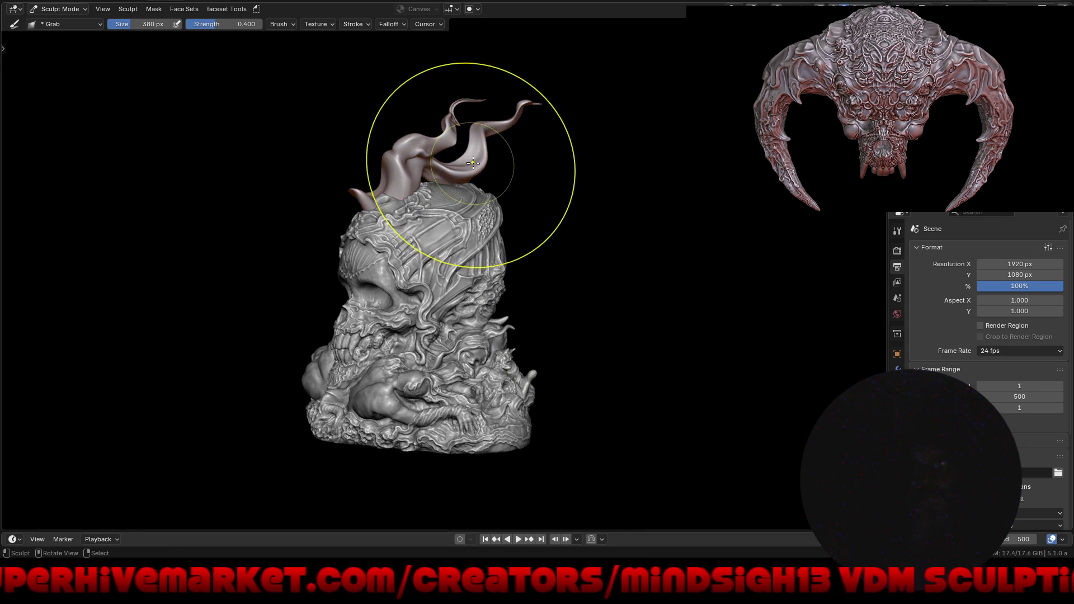
pyautogui.doubleClick(978, 113)
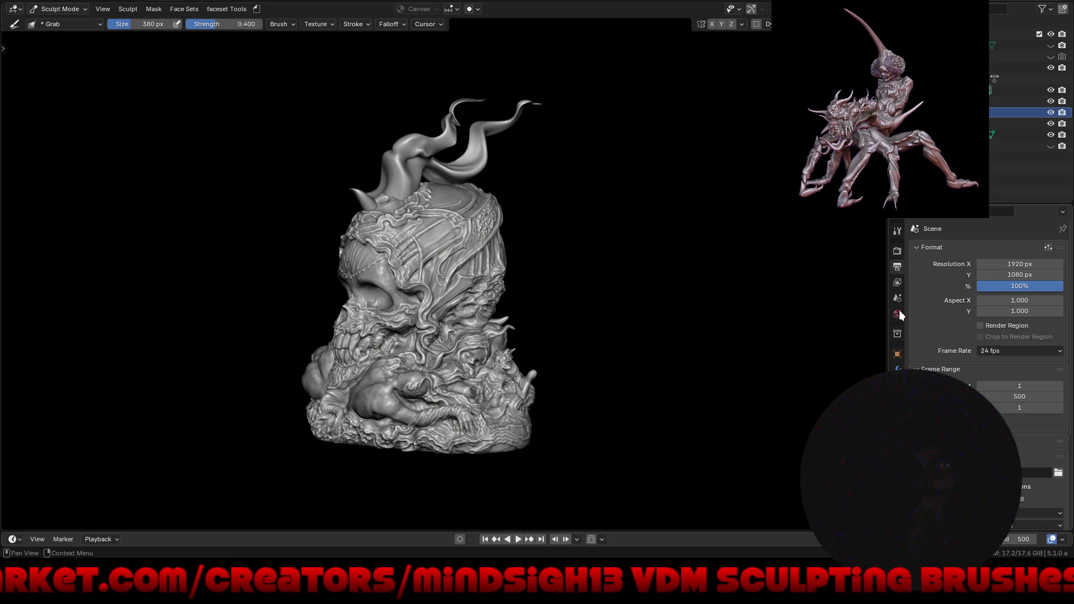
# Lower the Flames object to about Z 3.7 m and tilt its X rotation to -2°.
pyautogui.click(897, 354)
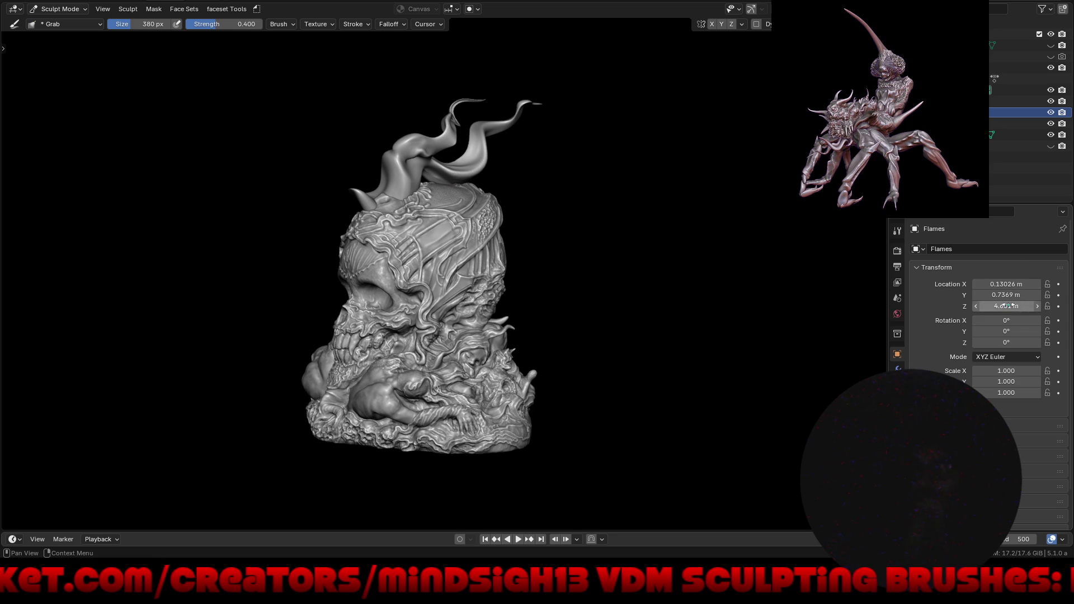
pyautogui.moveTo(1011, 303); pyautogui.dragTo(978, 305)
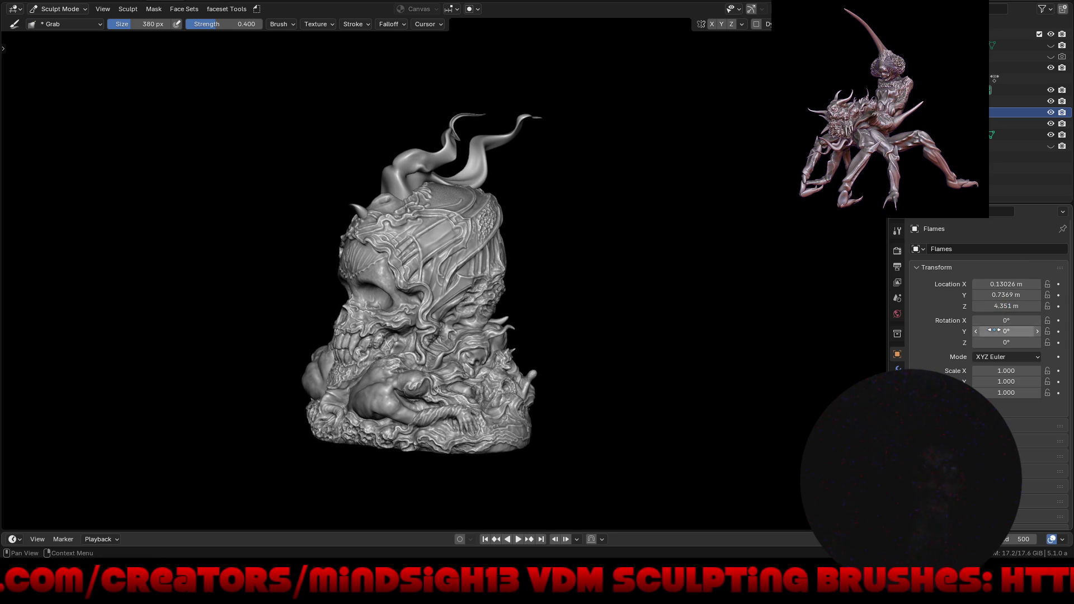
pyautogui.moveTo(1006, 321); pyautogui.dragTo(985, 321)
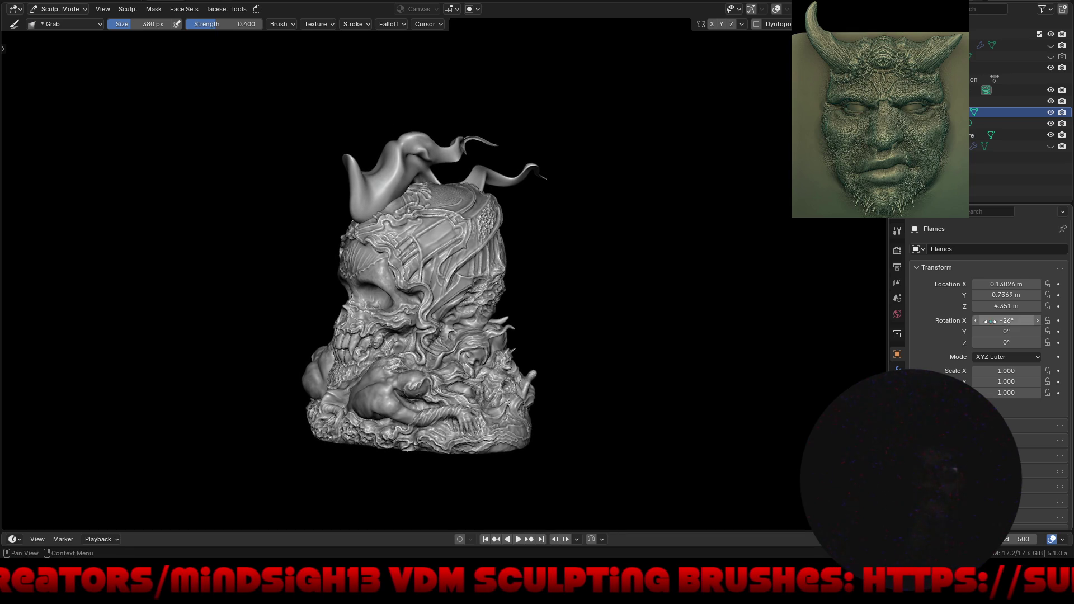
pyautogui.moveTo(976, 313); pyautogui.dragTo(966, 316)
pyautogui.moveTo(848, 336)
pyautogui.mouseDown(button='middle')
pyautogui.moveTo(575, 343)
pyautogui.moveTo(693, 343)
pyautogui.moveTo(872, 307)
pyautogui.moveTo(829, 297)
pyautogui.moveTo(838, 286)
pyautogui.moveTo(853, 290)
pyautogui.moveTo(690, 321)
pyautogui.moveTo(451, 319)
pyautogui.moveTo(615, 311)
pyautogui.mouseUp(button='middle')
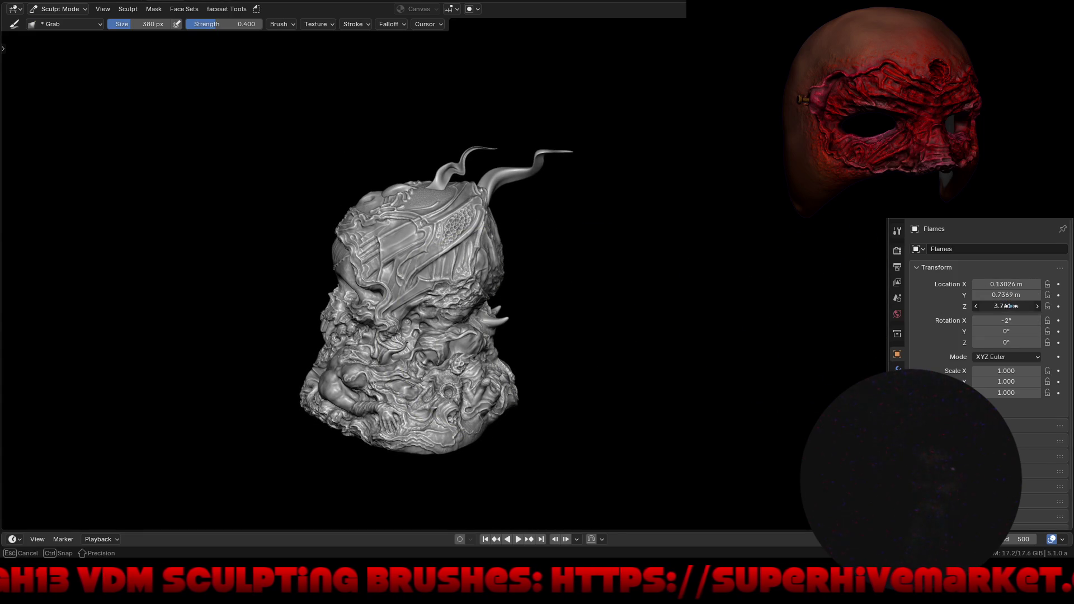
# Place the Flames at Z 3.921 m and Y 1.7769 m with uniform scale 1.510.
pyautogui.moveTo(1029, 305); pyautogui.dragTo(1022, 306)
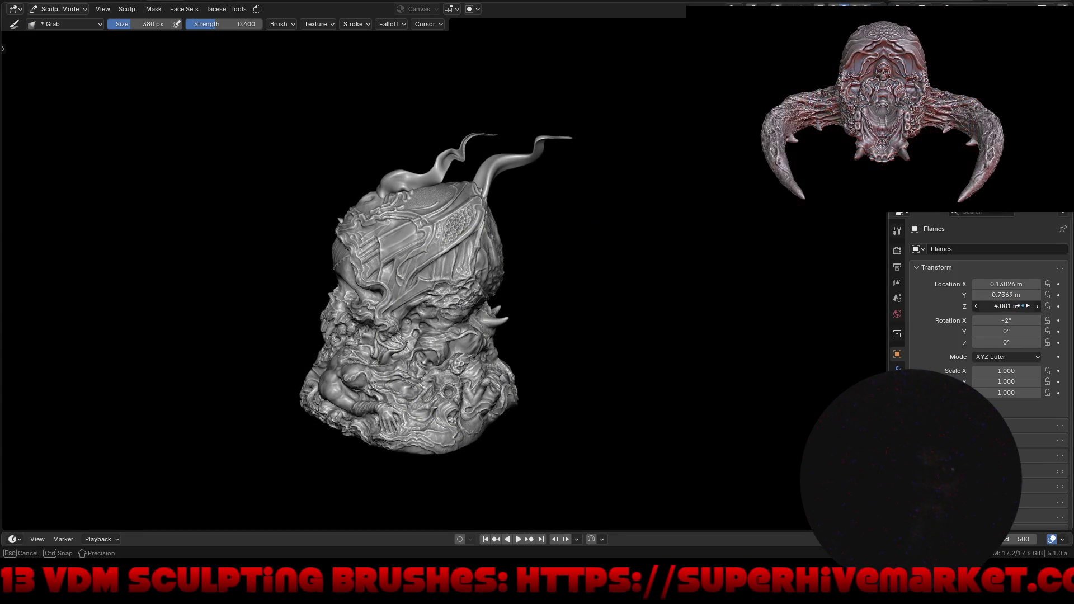
pyautogui.moveTo(643, 330)
pyautogui.mouseDown(button='middle')
pyautogui.moveTo(378, 369)
pyautogui.moveTo(365, 421)
pyautogui.moveTo(291, 367)
pyautogui.moveTo(287, 405)
pyautogui.moveTo(369, 411)
pyautogui.mouseUp(button='middle')
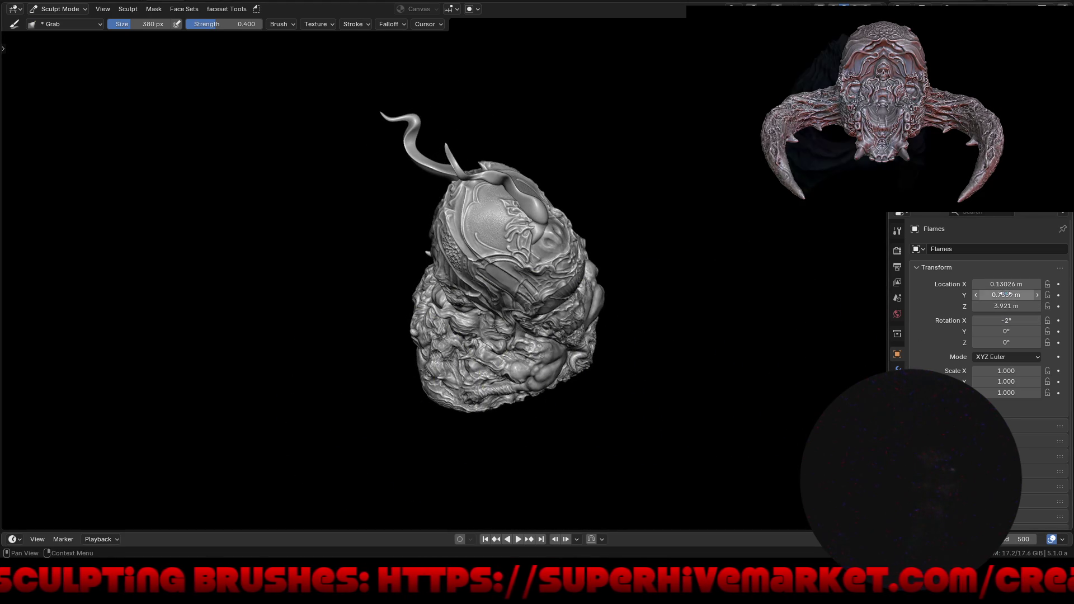
pyautogui.moveTo(1007, 295); pyautogui.dragTo(1011, 293)
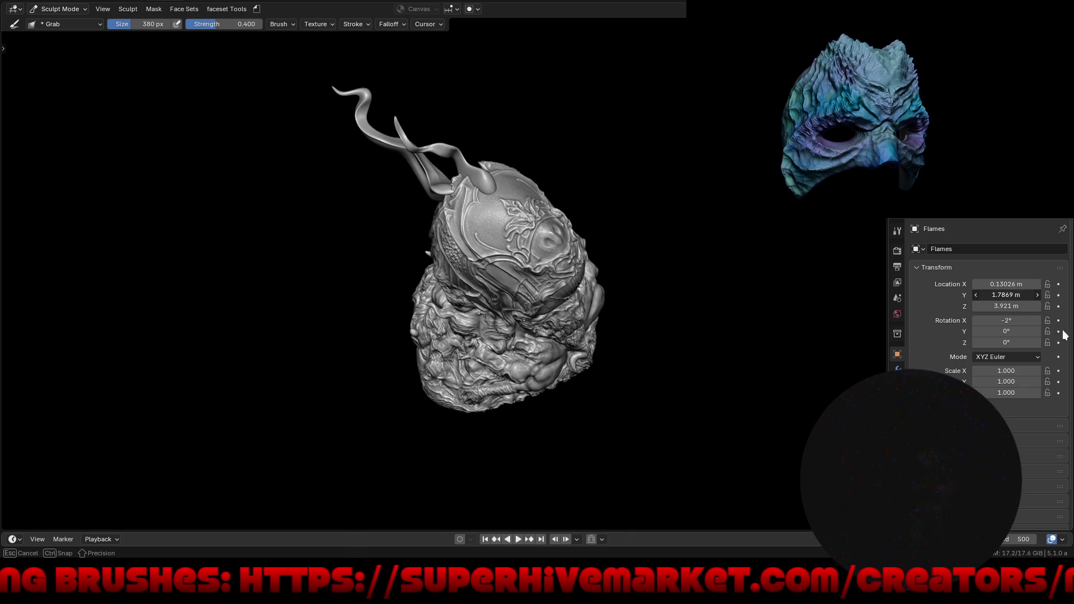
pyautogui.moveTo(561, 382)
pyautogui.mouseDown(button='middle')
pyautogui.moveTo(679, 316)
pyautogui.moveTo(673, 290)
pyautogui.moveTo(858, 301)
pyautogui.moveTo(826, 279)
pyautogui.moveTo(572, 289)
pyautogui.moveTo(712, 395)
pyautogui.moveTo(539, 400)
pyautogui.moveTo(556, 395)
pyautogui.moveTo(547, 384)
pyautogui.moveTo(520, 403)
pyautogui.moveTo(401, 427)
pyautogui.moveTo(719, 427)
pyautogui.moveTo(701, 425)
pyautogui.moveTo(713, 420)
pyautogui.mouseUp(button='middle')
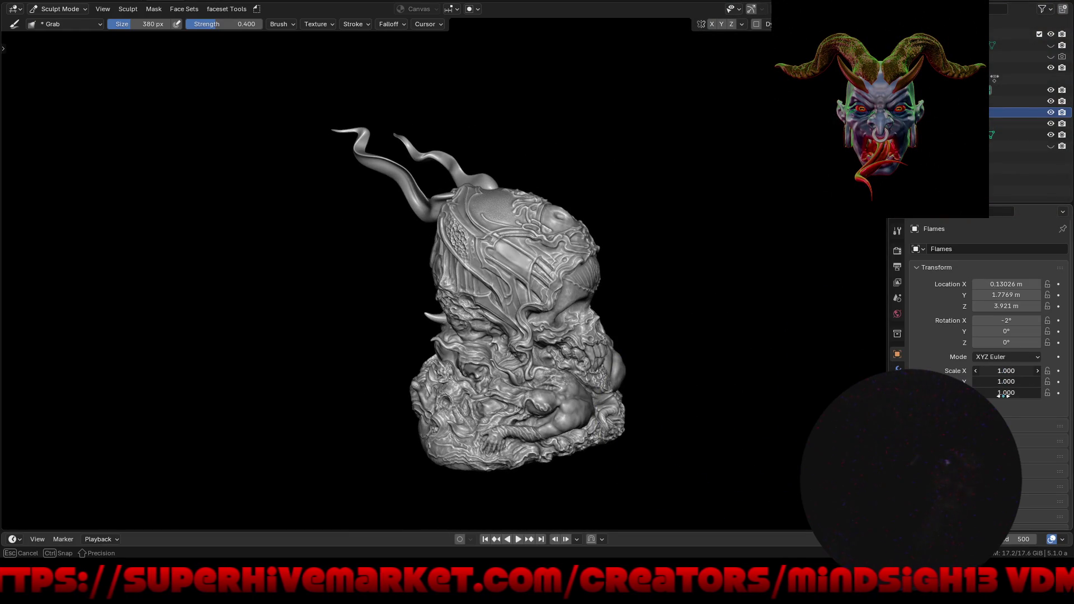
pyautogui.moveTo(1041, 392); pyautogui.dragTo(1037, 393)
pyautogui.moveTo(559, 358)
pyautogui.mouseDown(button='middle')
pyautogui.moveTo(626, 343)
pyautogui.moveTo(805, 338)
pyautogui.moveTo(855, 323)
pyautogui.moveTo(822, 338)
pyautogui.mouseUp(button='middle')
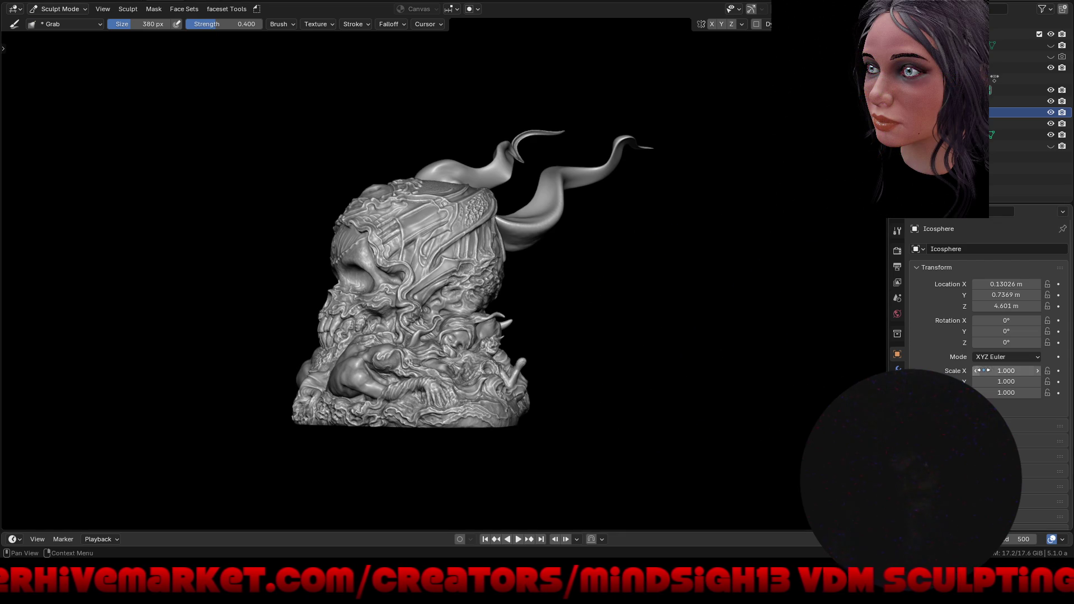
# Make the Icosphere tentacles active again after the Quad Sphere, and show the interaction mode list.
pyautogui.moveTo(881, 364)
pyautogui.mouseDown(button='middle')
pyautogui.moveTo(606, 343)
pyautogui.moveTo(736, 396)
pyautogui.moveTo(836, 366)
pyautogui.moveTo(614, 372)
pyautogui.moveTo(663, 366)
pyautogui.moveTo(602, 360)
pyautogui.moveTo(680, 367)
pyautogui.mouseUp(button='middle')
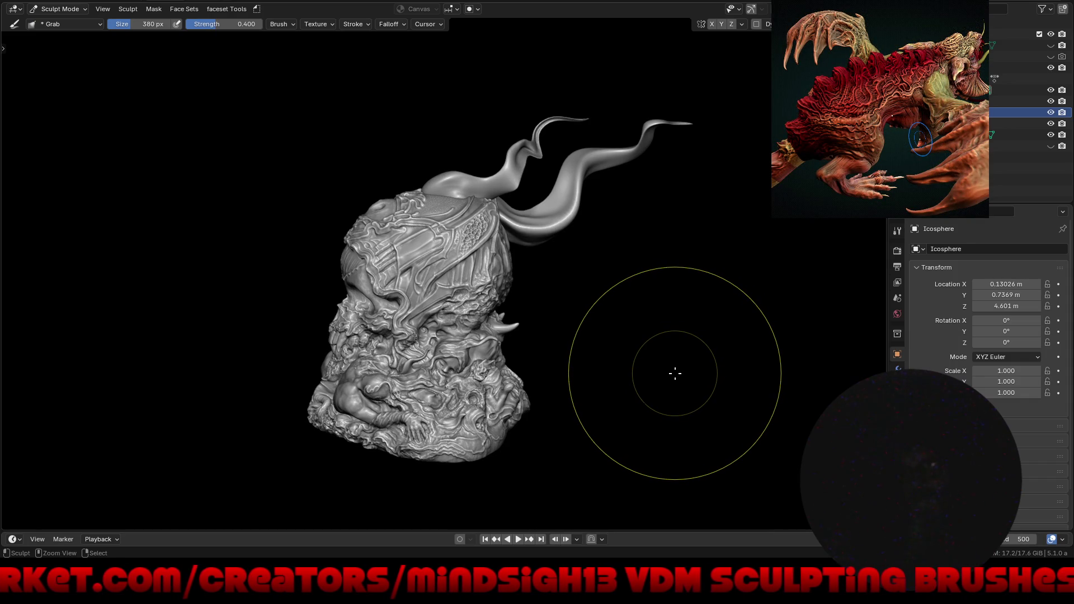
pyautogui.hotkey('alt', 'q')
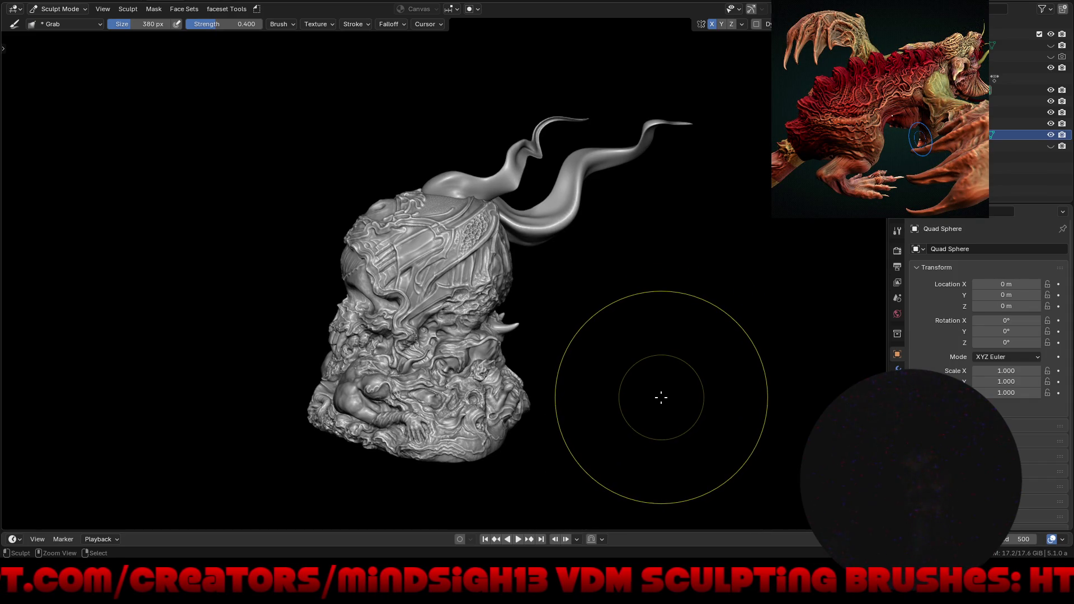
pyautogui.hotkey('alt', 'q')
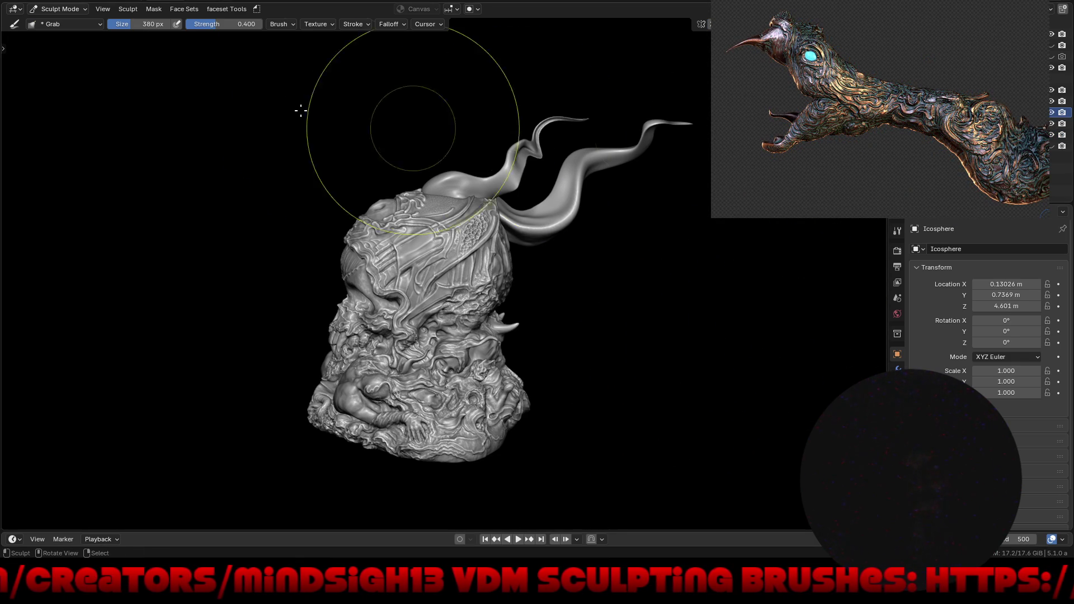
pyautogui.click(65, 10)
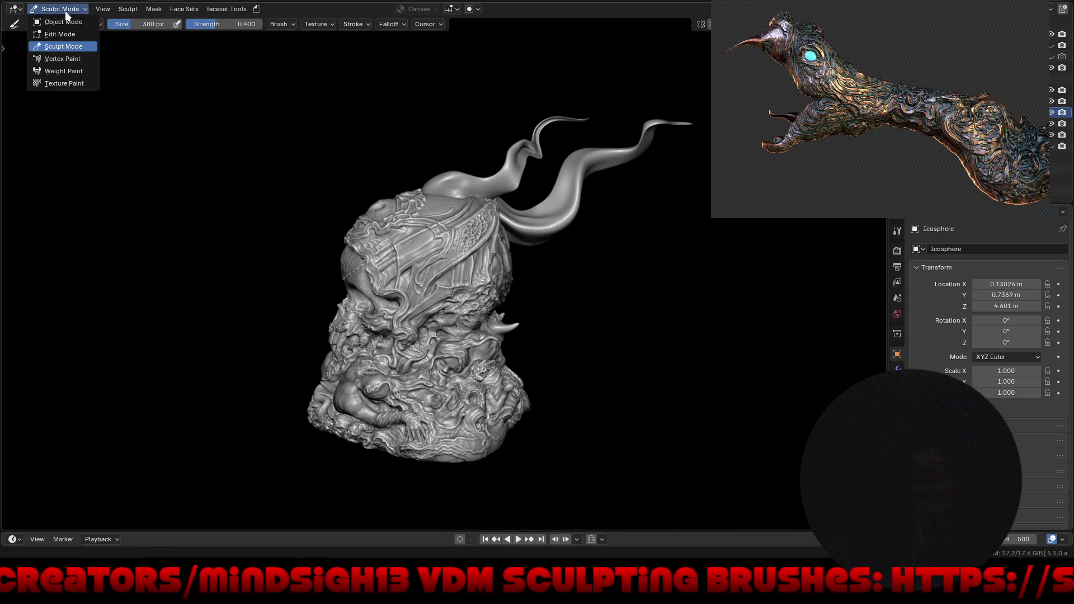
# Switch to Object Mode and move the tentacles along Y to 0.8669 m.
pyautogui.click(63, 22)
pyautogui.moveTo(251, 251)
pyautogui.mouseDown(button='middle')
pyautogui.moveTo(369, 288)
pyautogui.moveTo(470, 266)
pyautogui.moveTo(307, 254)
pyautogui.moveTo(364, 235)
pyautogui.moveTo(359, 264)
pyautogui.moveTo(228, 280)
pyautogui.moveTo(472, 208)
pyautogui.moveTo(532, 160)
pyautogui.moveTo(486, 242)
pyautogui.moveTo(419, 281)
pyautogui.moveTo(473, 303)
pyautogui.moveTo(525, 288)
pyautogui.moveTo(492, 237)
pyautogui.moveTo(542, 213)
pyautogui.mouseUp(button='middle')
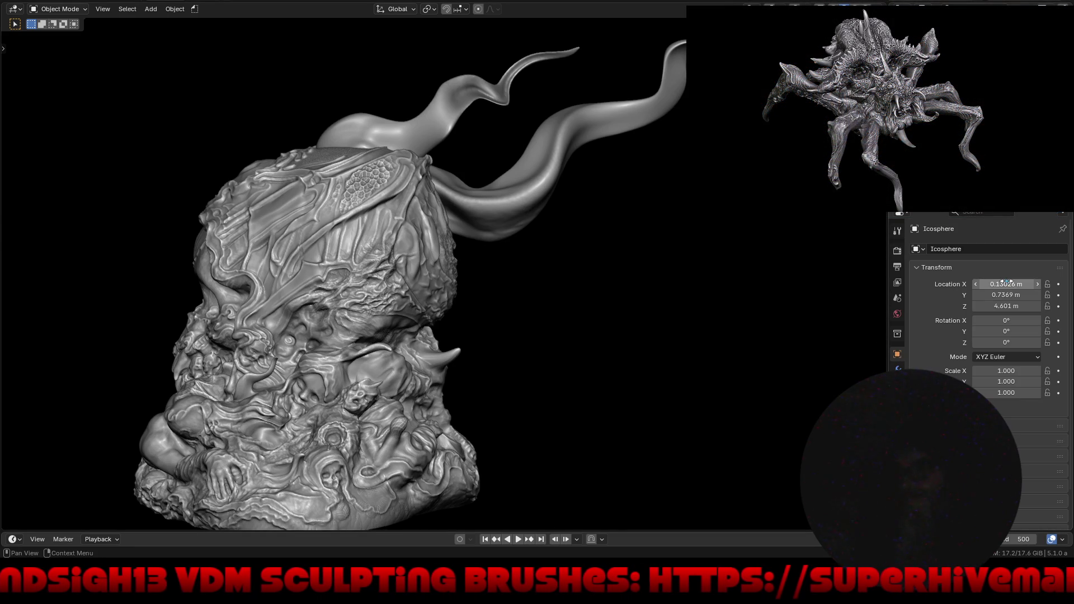
pyautogui.moveTo(1001, 295); pyautogui.dragTo(1008, 294)
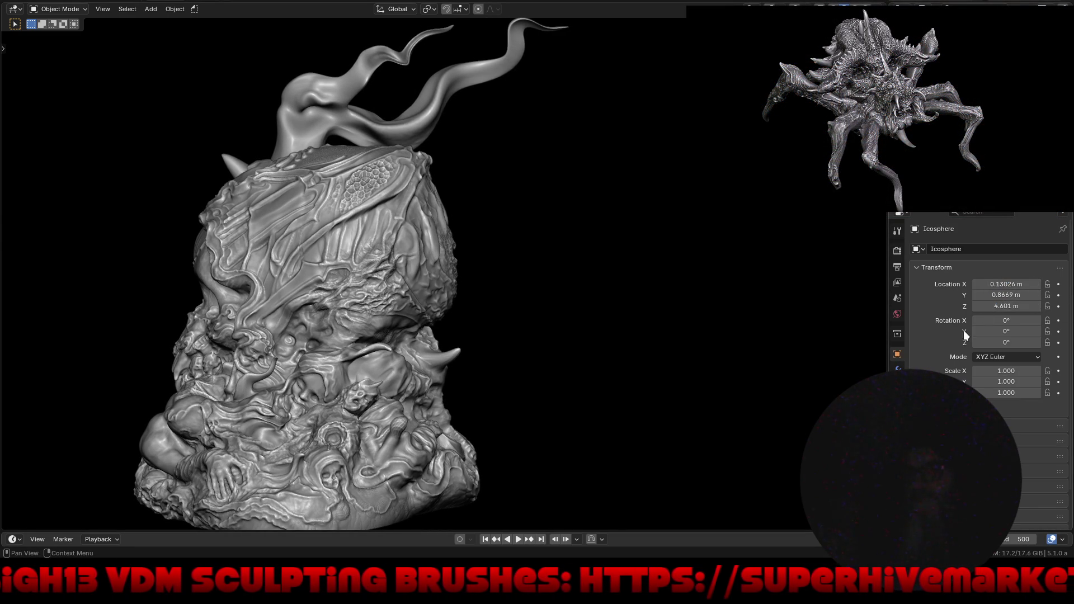
pyautogui.moveTo(498, 246)
pyautogui.keyDown('ctrl'); pyautogui.mouseDown(button='middle')
pyautogui.moveTo(501, 344)
pyautogui.moveTo(618, 340)
pyautogui.moveTo(665, 300)
pyautogui.mouseUp(button='middle'); pyautogui.keyUp('ctrl')
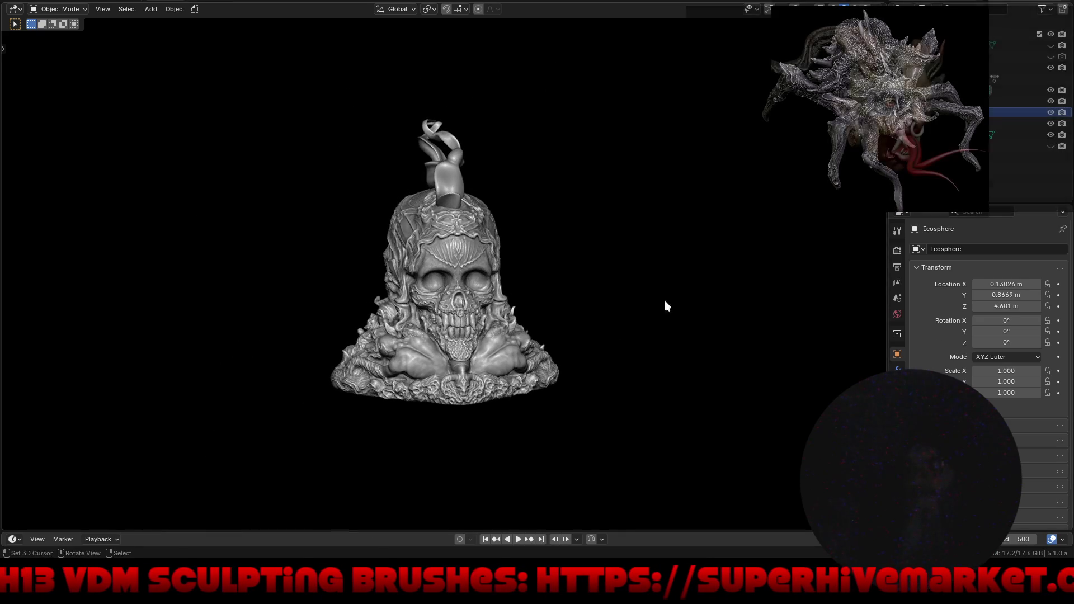
# Unhide the blade object above the sculpt in the Outliner.
pyautogui.click(1050, 46)
pyautogui.moveTo(588, 258)
pyautogui.mouseDown(button='middle')
pyautogui.moveTo(687, 256)
pyautogui.moveTo(639, 247)
pyautogui.mouseUp(button='middle')
pyautogui.scroll(5, 639, 246)
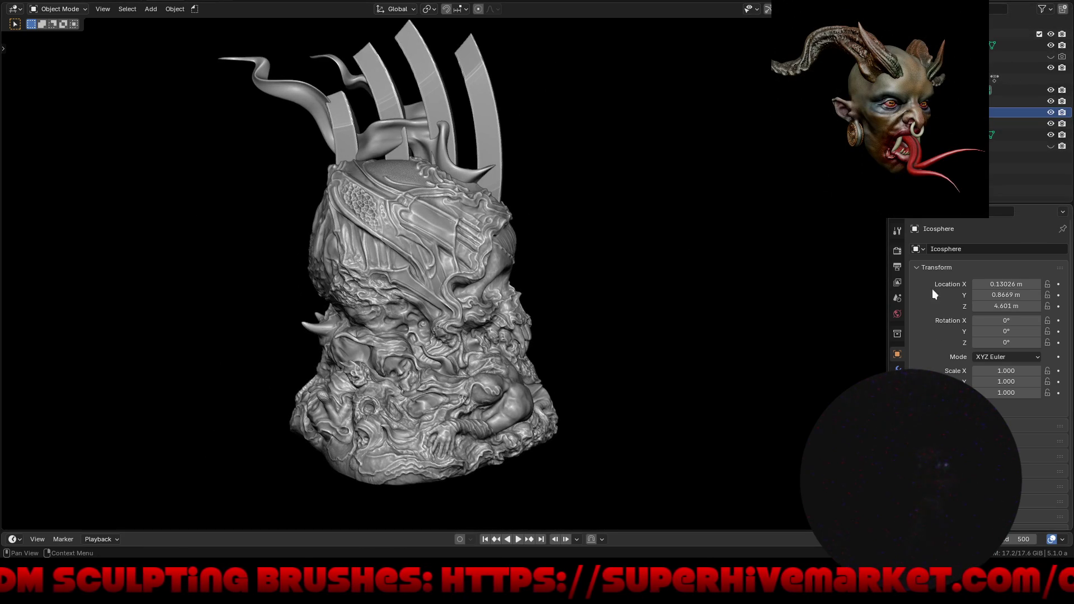
# Set the tentacles to Z 4.491 m and Y 0.5869 m, then maximise the viewport.
pyautogui.moveTo(999, 306); pyautogui.dragTo(988, 298)
pyautogui.moveTo(990, 298); pyautogui.dragTo(990, 298)
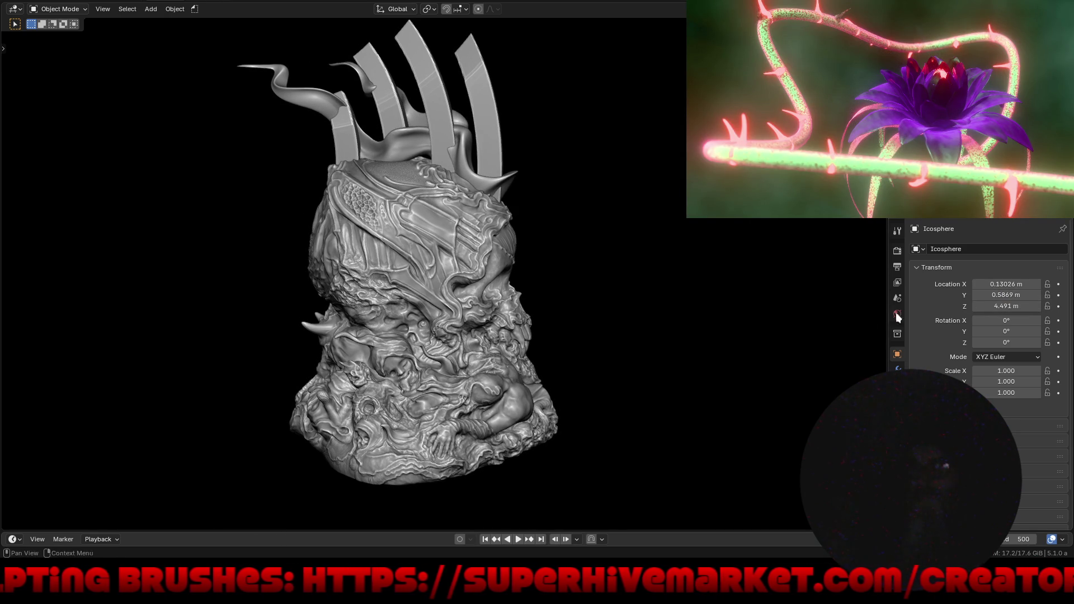
pyautogui.moveTo(666, 352)
pyautogui.mouseDown(button='middle')
pyautogui.moveTo(436, 351)
pyautogui.moveTo(546, 383)
pyautogui.moveTo(652, 358)
pyautogui.moveTo(649, 366)
pyautogui.moveTo(595, 333)
pyautogui.moveTo(485, 369)
pyautogui.moveTo(431, 350)
pyautogui.moveTo(442, 314)
pyautogui.moveTo(483, 297)
pyautogui.mouseUp(button='middle')
pyautogui.hotkey('ctrl', 'alt', 'space')
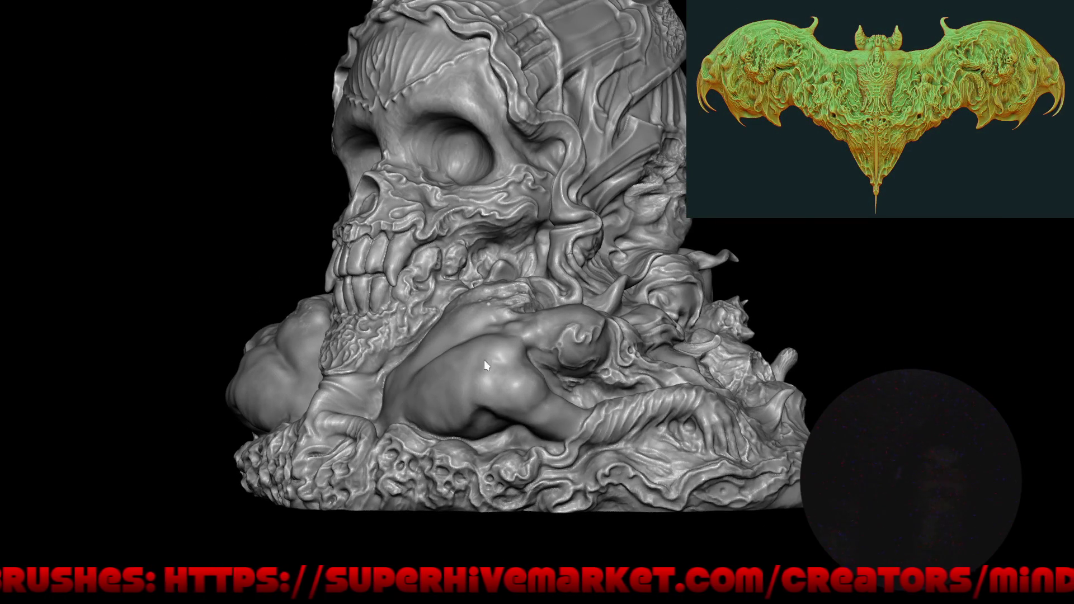
# Return to Sculpt Mode from the Ctrl+Tab pie menu and pick a different brush.
pyautogui.hotkey('ctrl', 'Tab')
pyautogui.click(484, 426)
pyautogui.moveTo(383, 228); pyautogui.dragTo(595, 296, button='middle')
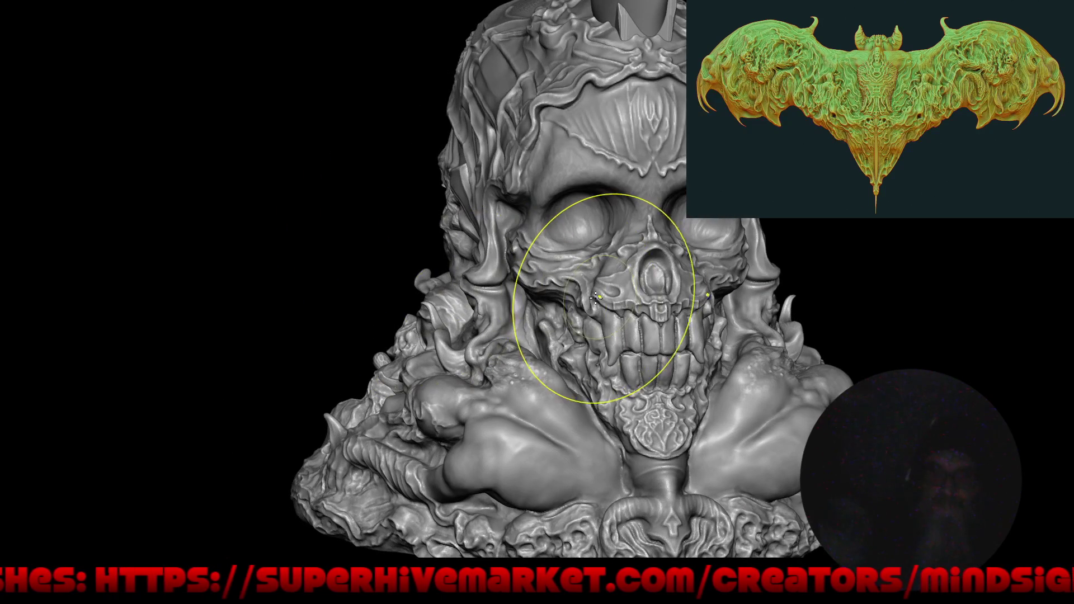
pyautogui.hotkey('shift', 'space')
pyautogui.click(583, 302)
pyautogui.moveTo(660, 305); pyautogui.dragTo(600, 296, button='middle')
pyautogui.moveTo(613, 168)
pyautogui.mouseDown(button='middle')
pyautogui.moveTo(581, 217)
pyautogui.moveTo(523, 377)
pyautogui.moveTo(578, 285)
pyautogui.mouseUp(button='middle')
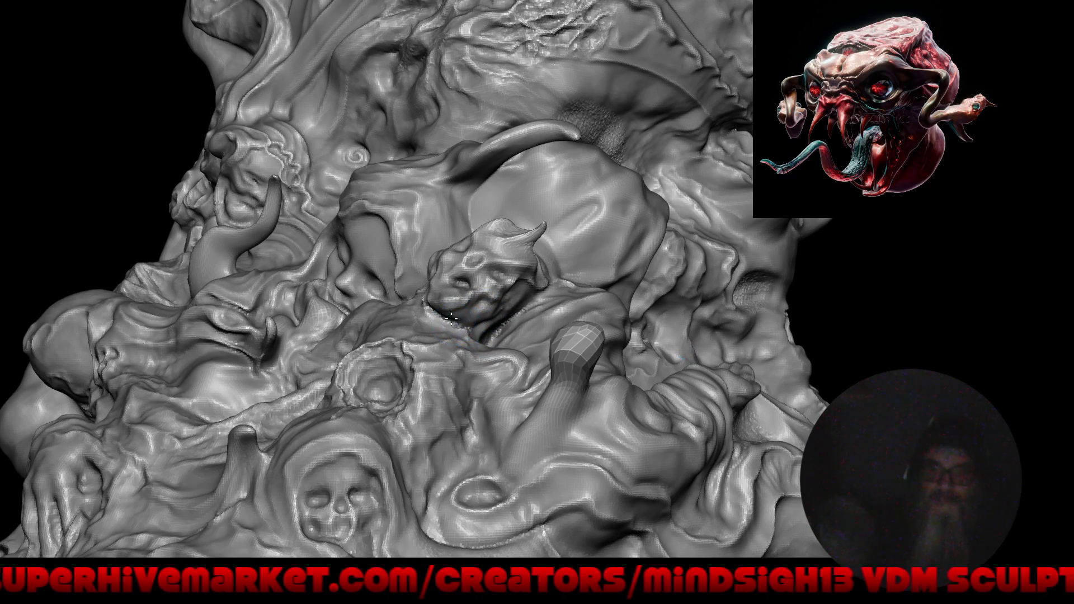
# Orbit and zoom around the base to inspect the small faces and crouching figures.
pyautogui.moveTo(429, 383); pyautogui.dragTo(334, 350, button='right')
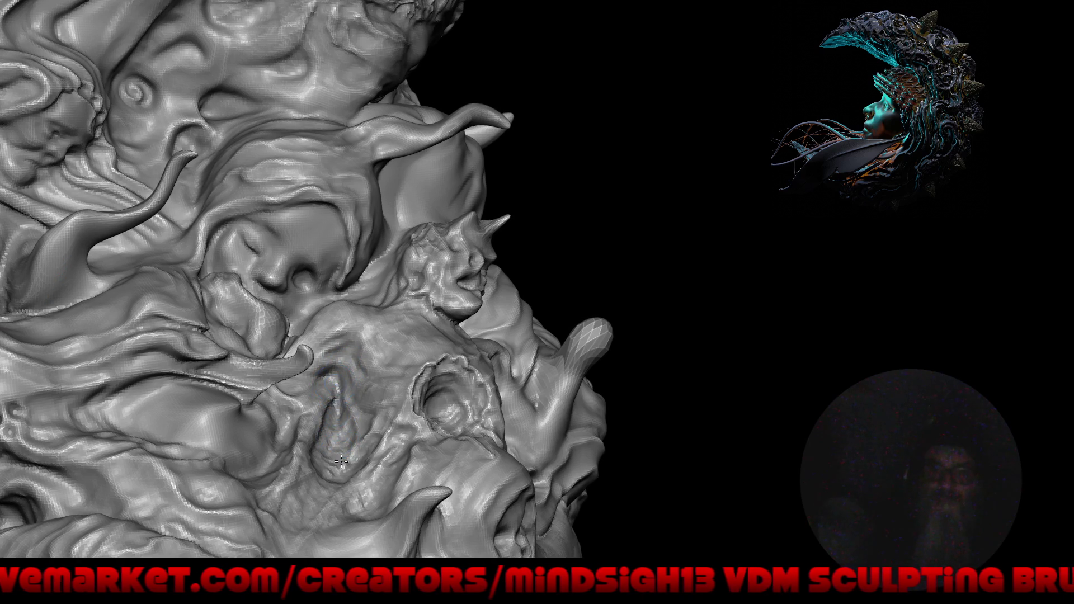
pyautogui.moveTo(399, 263)
pyautogui.mouseDown(button='right')
pyautogui.moveTo(446, 355)
pyautogui.moveTo(472, 362)
pyautogui.moveTo(413, 366)
pyautogui.moveTo(520, 246)
pyautogui.moveTo(537, 368)
pyautogui.moveTo(415, 215)
pyautogui.mouseUp(button='right')
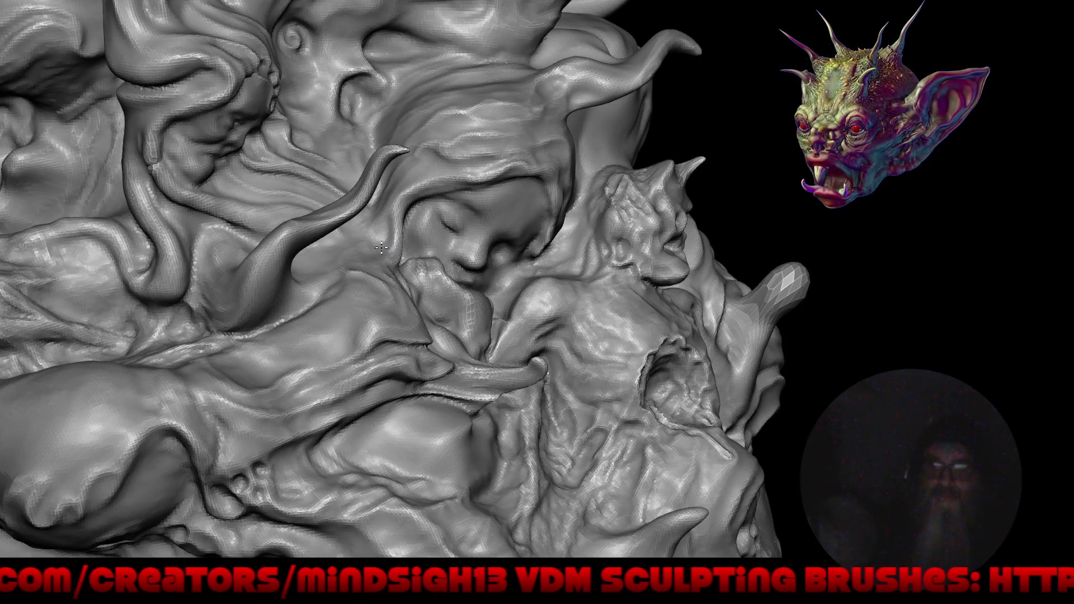
pyautogui.moveTo(348, 282)
pyautogui.mouseDown(button='right')
pyautogui.moveTo(352, 212)
pyautogui.moveTo(369, 249)
pyautogui.mouseUp(button='right')
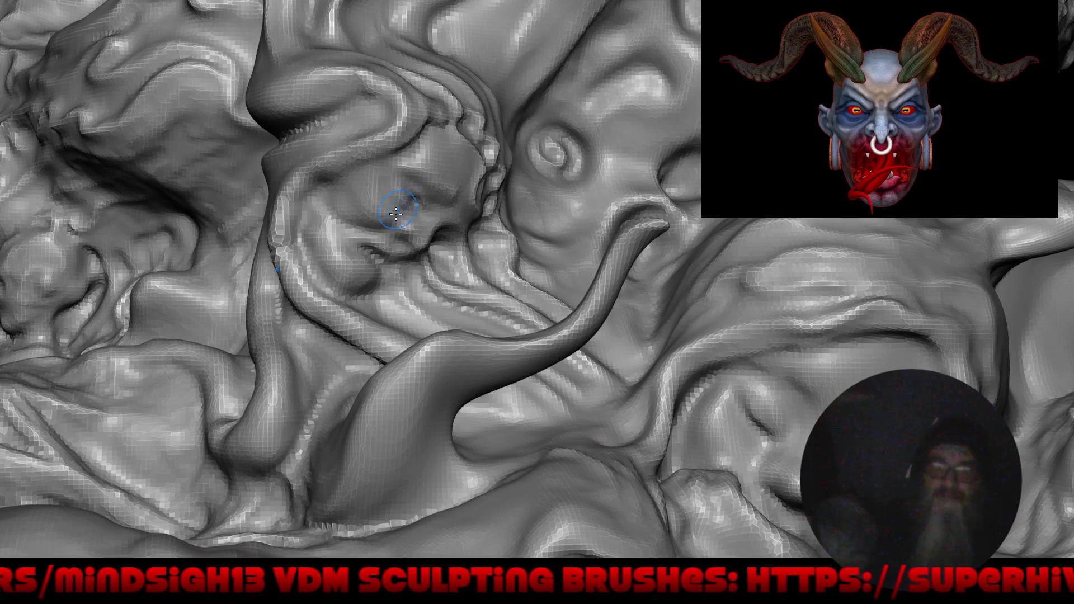
pyautogui.moveTo(384, 236)
pyautogui.mouseDown(button='right')
pyautogui.moveTo(435, 401)
pyautogui.moveTo(351, 355)
pyautogui.moveTo(400, 390)
pyautogui.moveTo(509, 355)
pyautogui.moveTo(494, 354)
pyautogui.moveTo(495, 300)
pyautogui.mouseUp(button='right')
pyautogui.moveTo(636, 297)
pyautogui.mouseDown(button='right')
pyautogui.moveTo(557, 298)
pyautogui.moveTo(556, 343)
pyautogui.mouseUp(button='right')
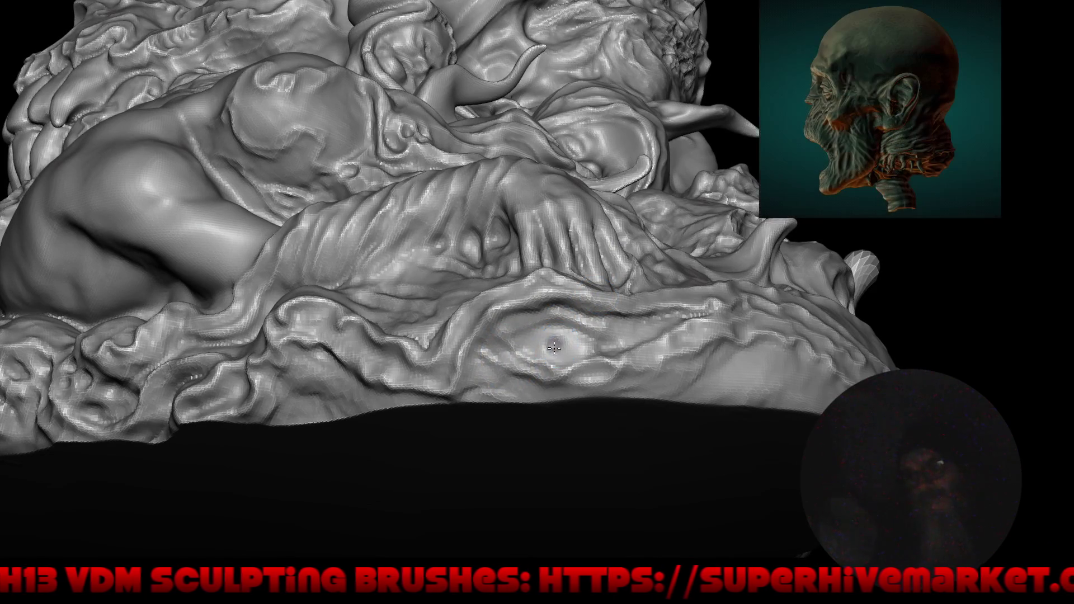
# Carve the base's crease leftward, deepening it toward the eye-like socket.
pyautogui.moveTo(608, 328); pyautogui.dragTo(566, 285, button='right')
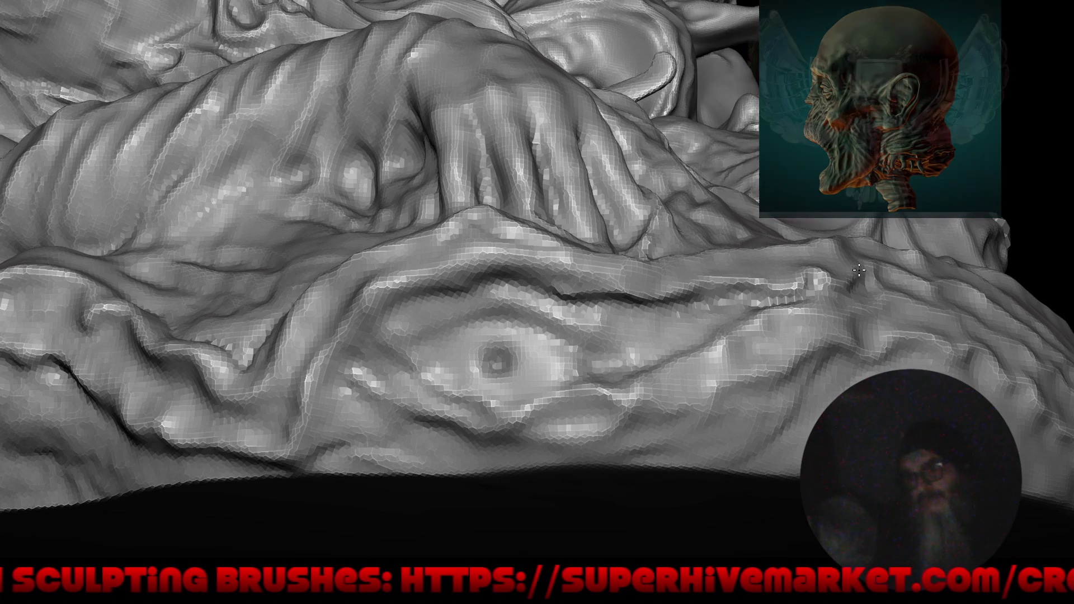
pyautogui.moveTo(752, 300); pyautogui.dragTo(699, 305)
pyautogui.moveTo(589, 307)
pyautogui.mouseDown()
pyautogui.moveTo(492, 280)
pyautogui.moveTo(472, 291)
pyautogui.mouseUp()
pyautogui.scroll(-4, 420, 444)
pyautogui.moveTo(421, 445)
pyautogui.mouseDown(button='middle')
pyautogui.moveTo(484, 408)
pyautogui.moveTo(551, 453)
pyautogui.moveTo(592, 367)
pyautogui.moveTo(576, 402)
pyautogui.moveTo(546, 364)
pyautogui.moveTo(615, 411)
pyautogui.moveTo(580, 383)
pyautogui.moveTo(563, 425)
pyautogui.mouseUp(button='middle')
pyautogui.scroll(-3, 615, 411)
pyautogui.scroll(2, 445, 230)
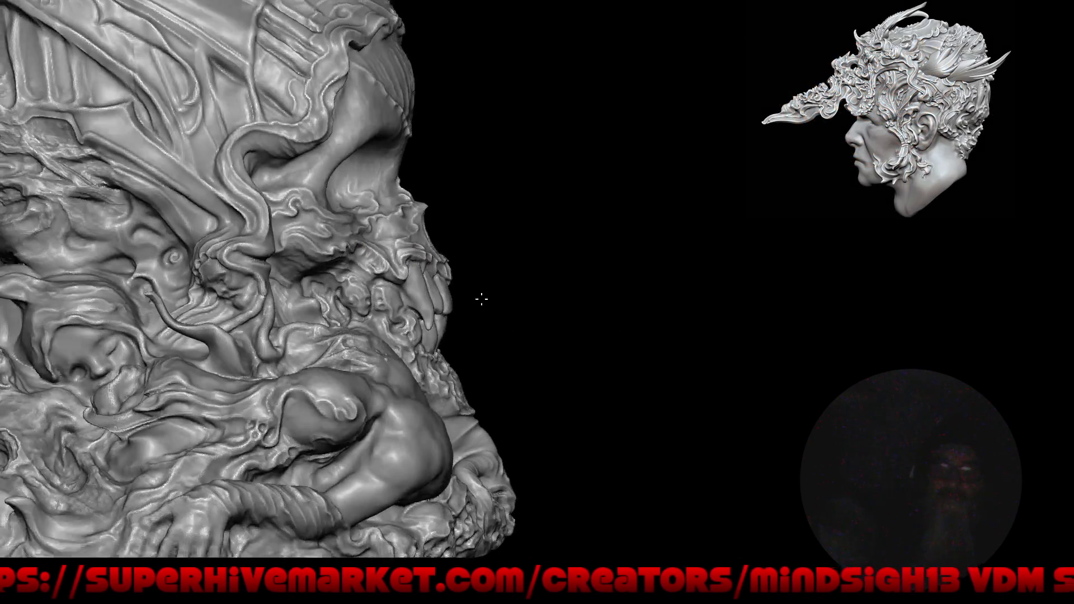
# Sculpt a groove and rounded bulge at the teeth, then reshape both lower eye sockets symmetrically.
pyautogui.moveTo(481, 299)
pyautogui.keyDown('alt'); pyautogui.mouseDown()
pyautogui.moveTo(369, 281)
pyautogui.moveTo(395, 276)
pyautogui.moveTo(395, 192)
pyautogui.mouseUp(); pyautogui.keyUp('alt')
pyautogui.keyDown('alt'); pyautogui.moveTo(428, 269); pyautogui.dragTo(424, 284); pyautogui.keyUp('alt')
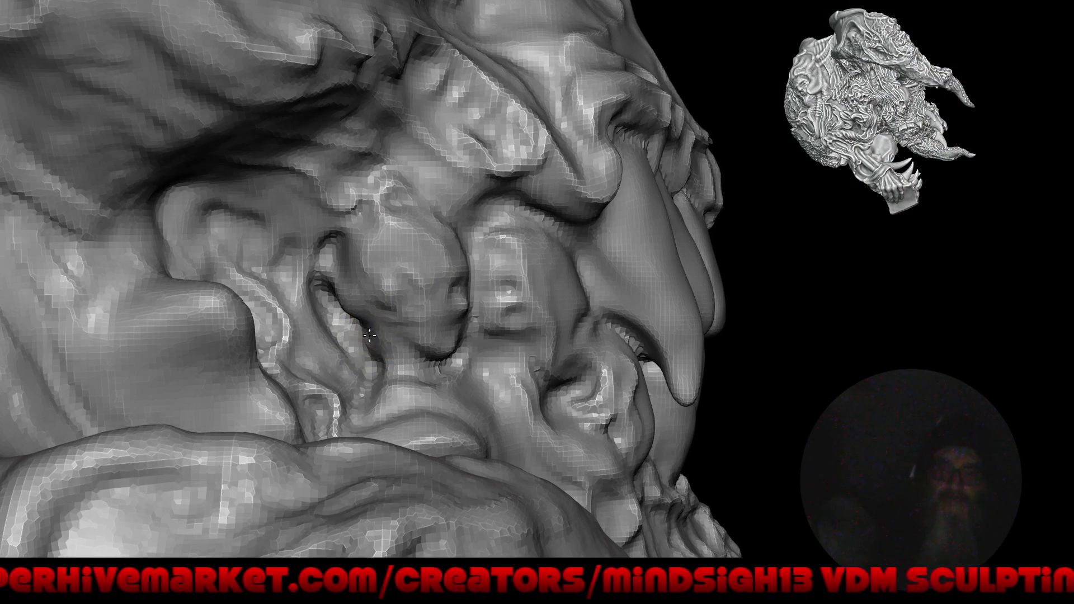
pyautogui.moveTo(376, 372); pyautogui.dragTo(365, 393)
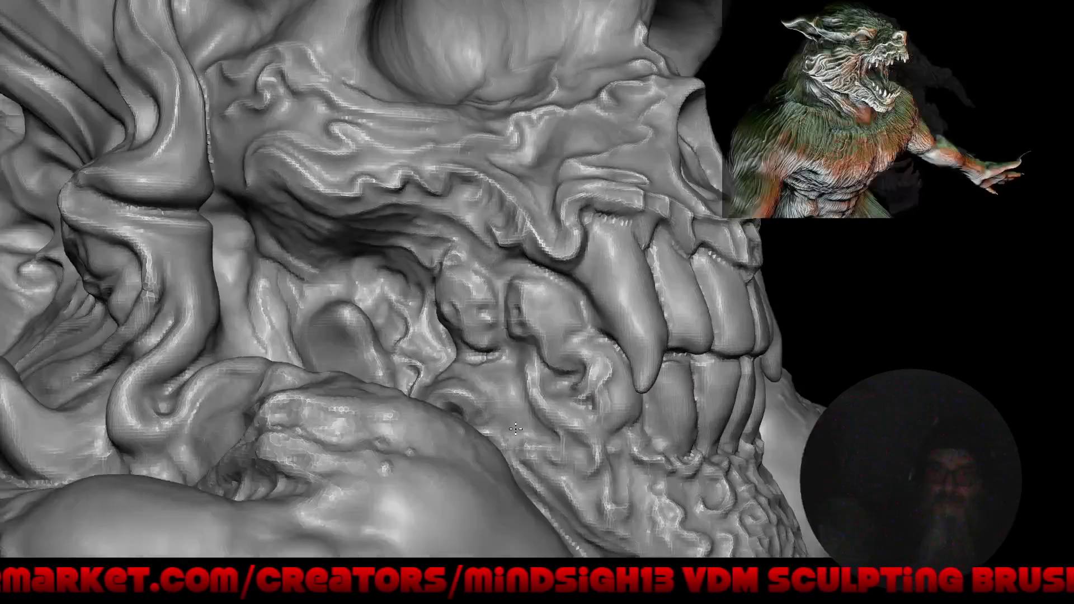
pyautogui.scroll(10, 532, 377)
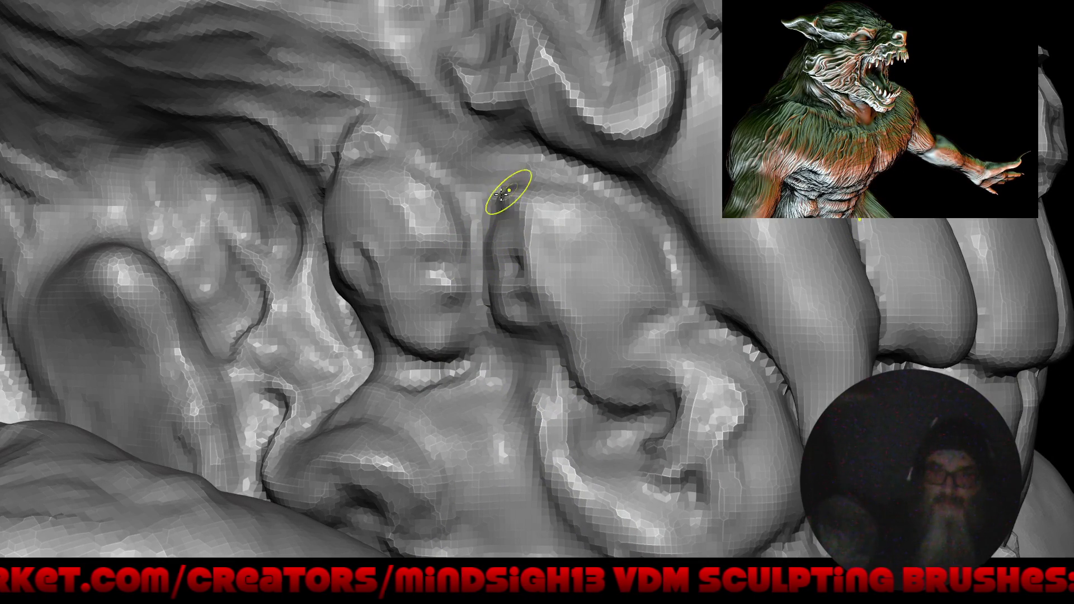
pyautogui.moveTo(533, 192); pyautogui.dragTo(554, 180)
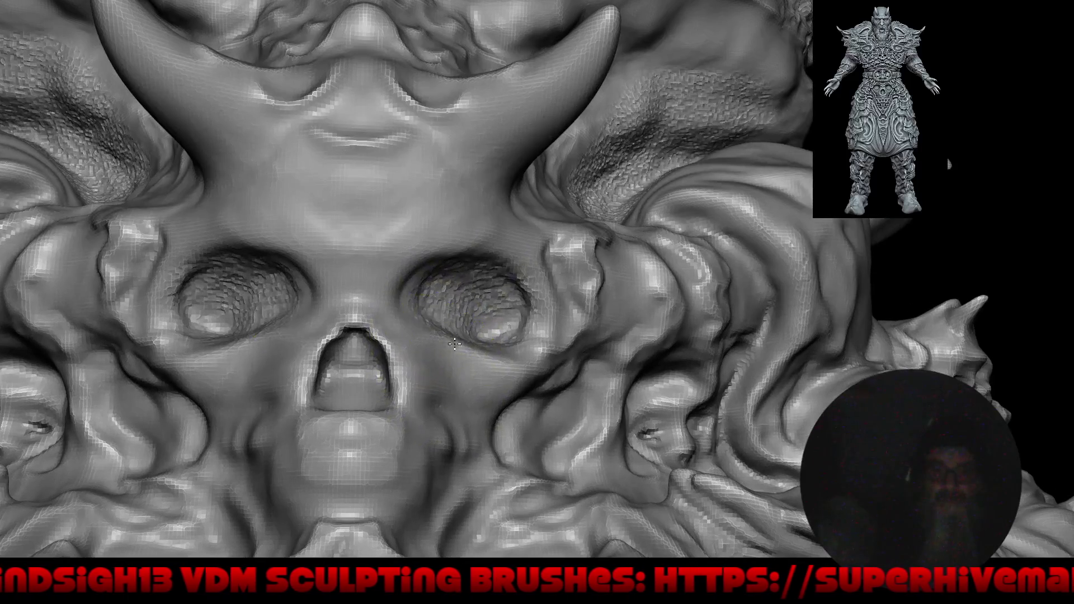
pyautogui.moveTo(454, 344); pyautogui.dragTo(446, 372)
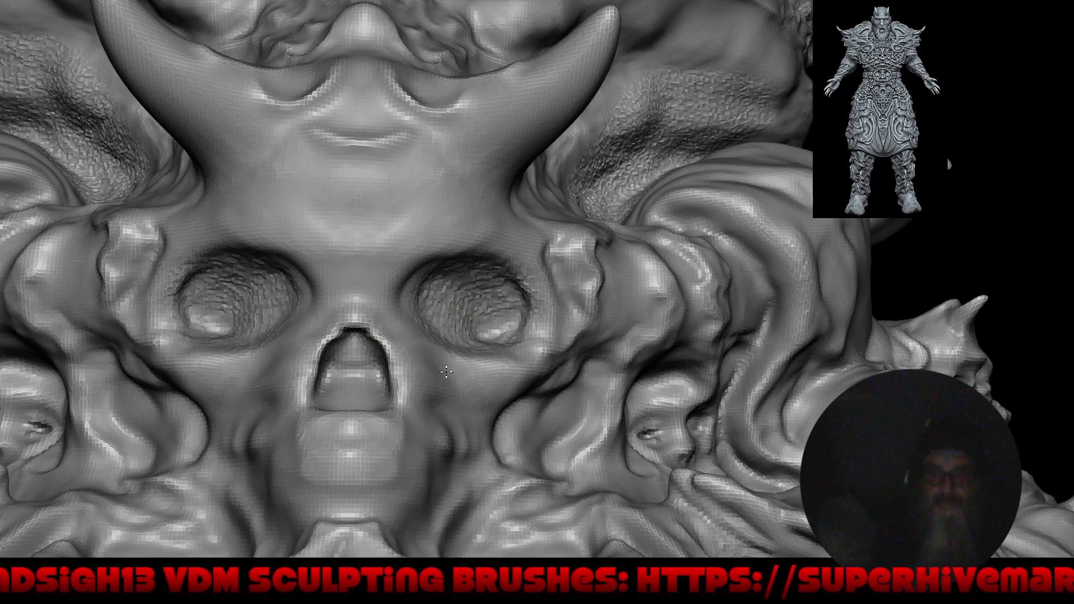
pyautogui.moveTo(520, 330); pyautogui.dragTo(523, 325)
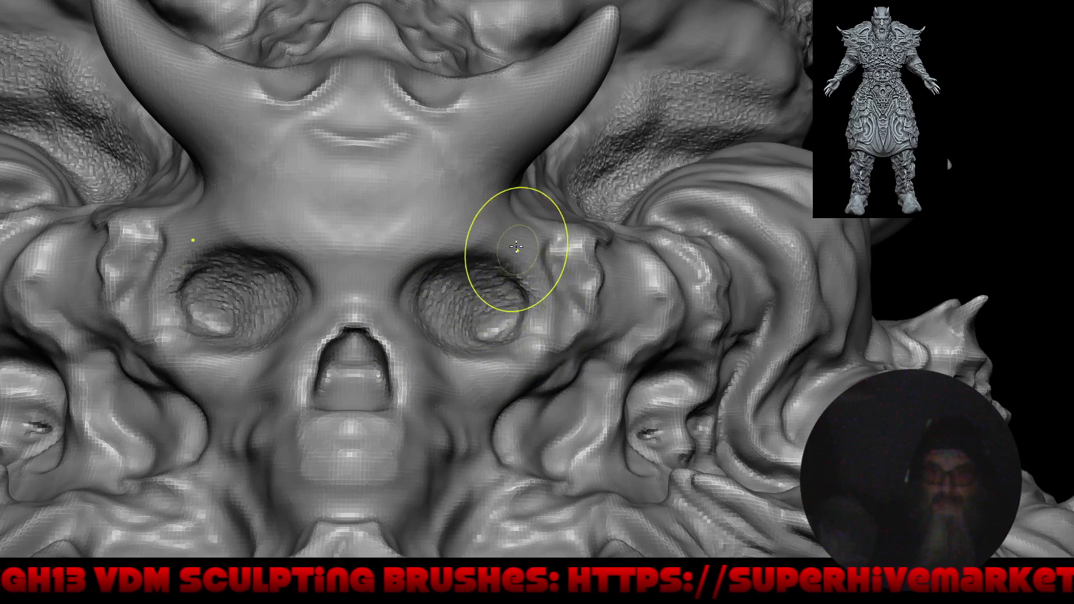
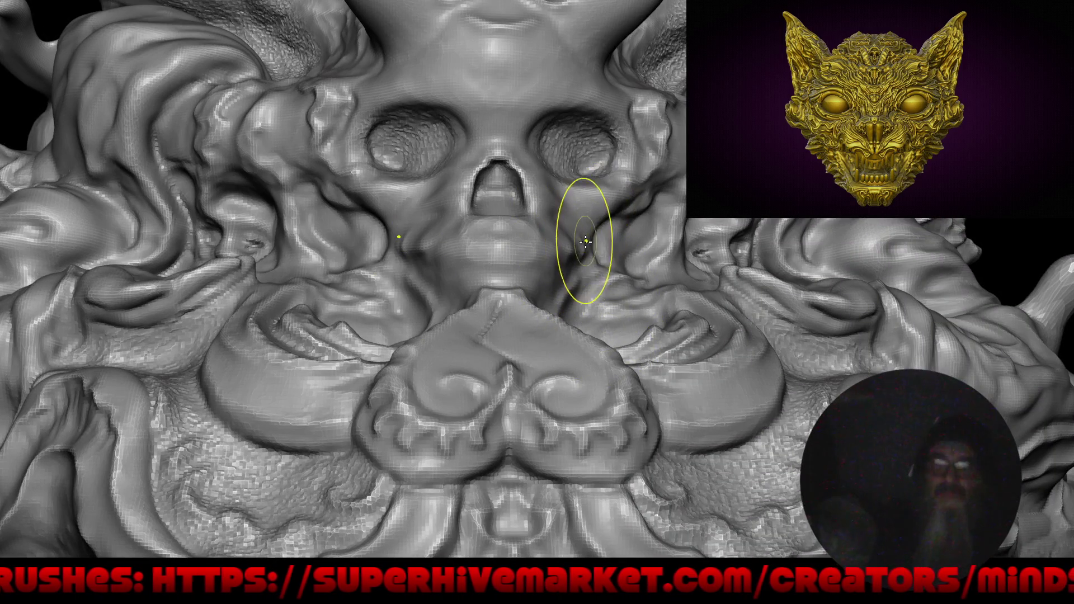
# Sculpt both mirrored nose creases, then pull the muzzle's nose edge outward and smooth it fuller.
pyautogui.moveTo(582, 239); pyautogui.dragTo(572, 255)
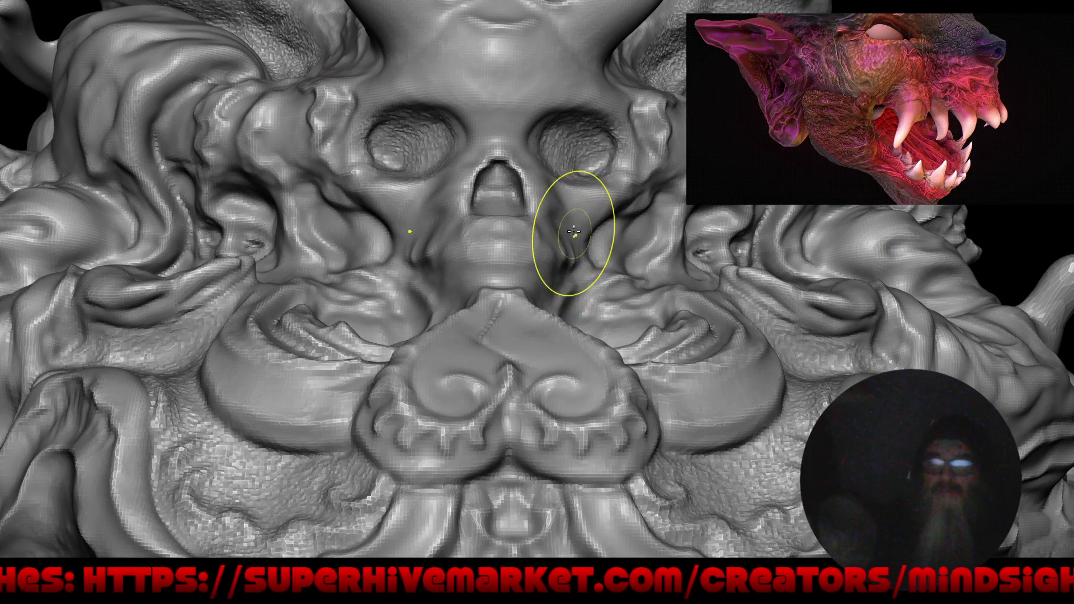
pyautogui.moveTo(558, 222); pyautogui.dragTo(571, 223)
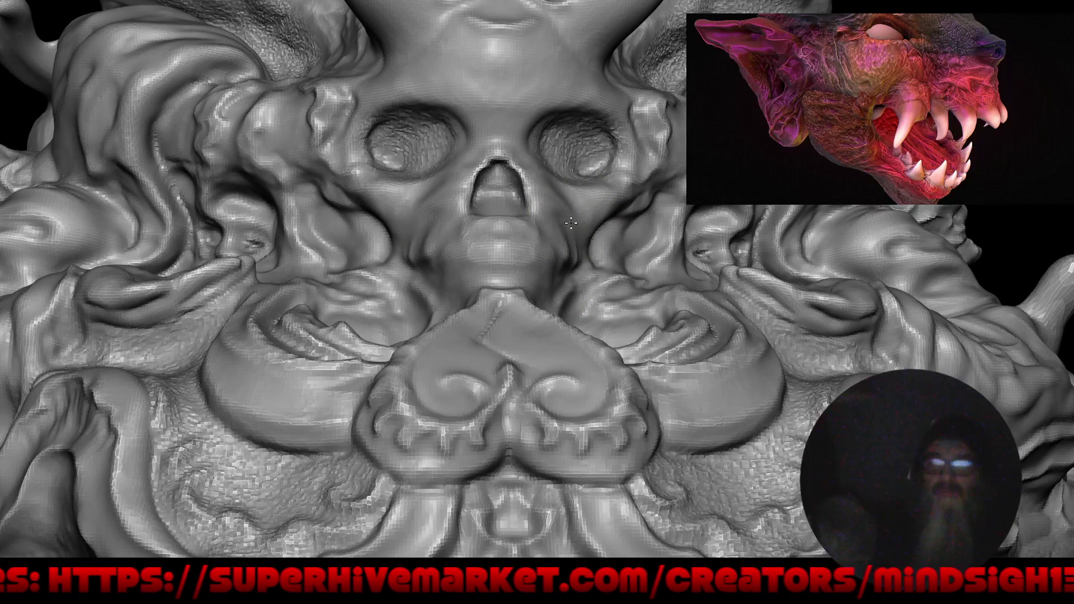
pyautogui.moveTo(524, 269)
pyautogui.mouseDown(button='right')
pyautogui.moveTo(581, 277)
pyautogui.moveTo(596, 215)
pyautogui.mouseUp(button='right')
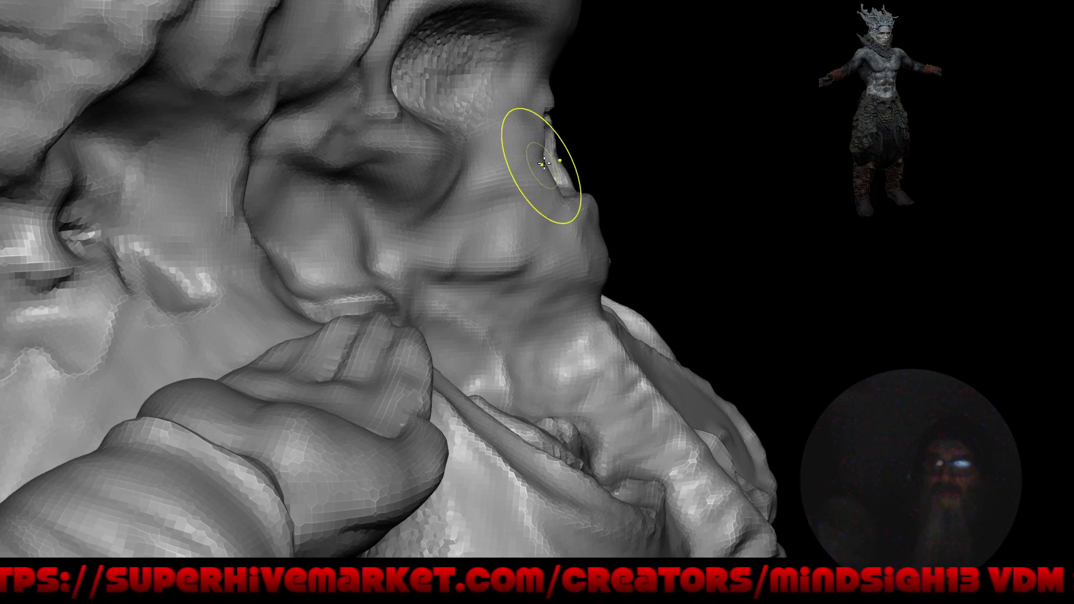
pyautogui.moveTo(564, 146)
pyautogui.mouseDown()
pyautogui.moveTo(552, 108)
pyautogui.moveTo(570, 100)
pyautogui.mouseUp()
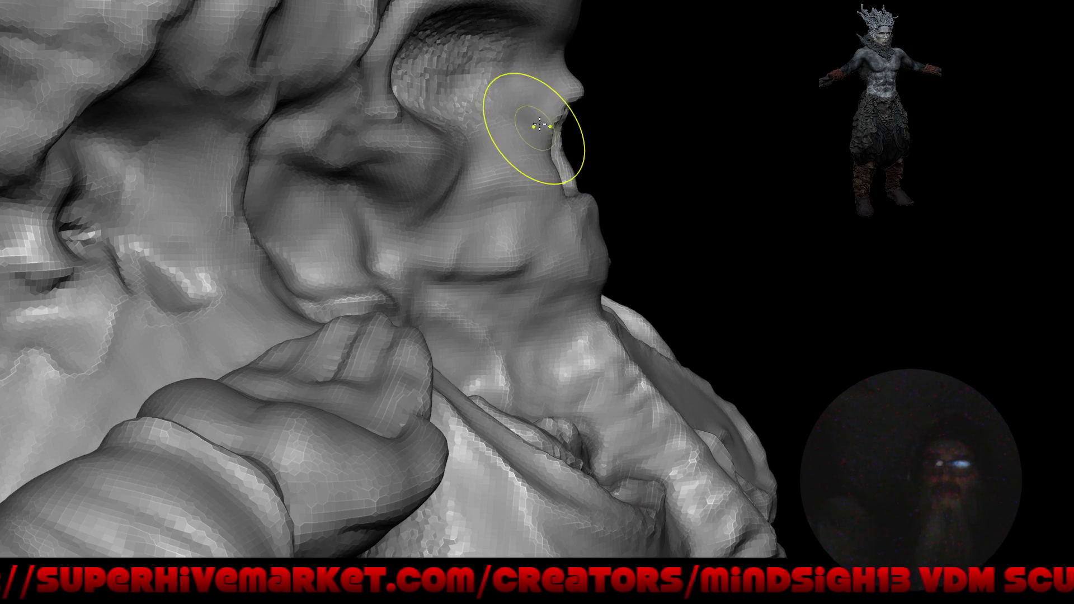
pyautogui.moveTo(558, 137); pyautogui.dragTo(606, 246)
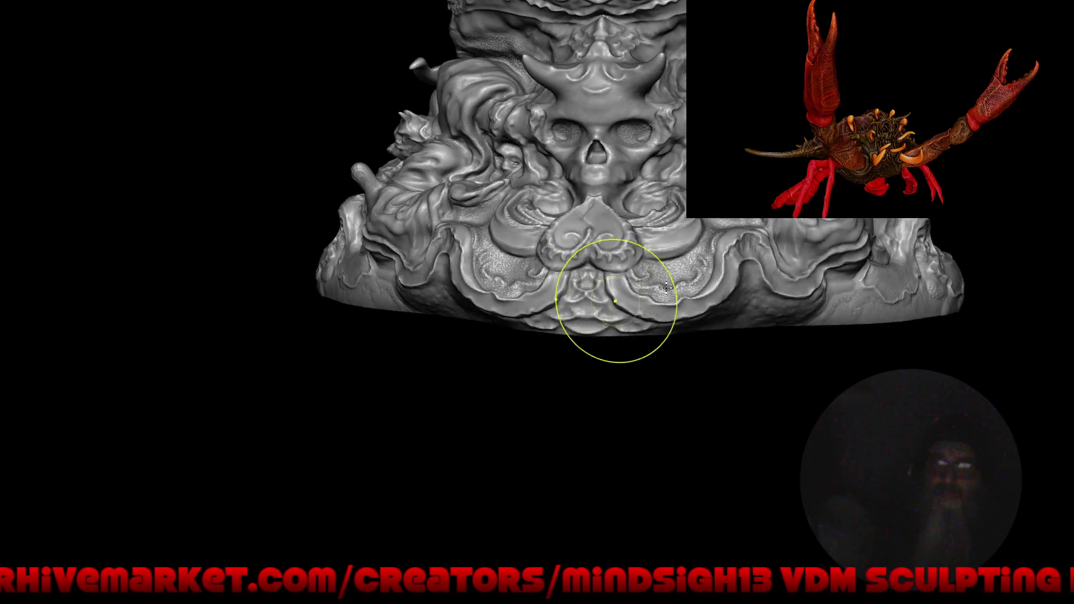
# Reshape the horn tips from an angled side view, then return to the full front view.
pyautogui.moveTo(625, 375)
pyautogui.mouseDown(button='right')
pyautogui.moveTo(562, 356)
pyautogui.moveTo(467, 300)
pyautogui.moveTo(398, 132)
pyautogui.mouseUp(button='right')
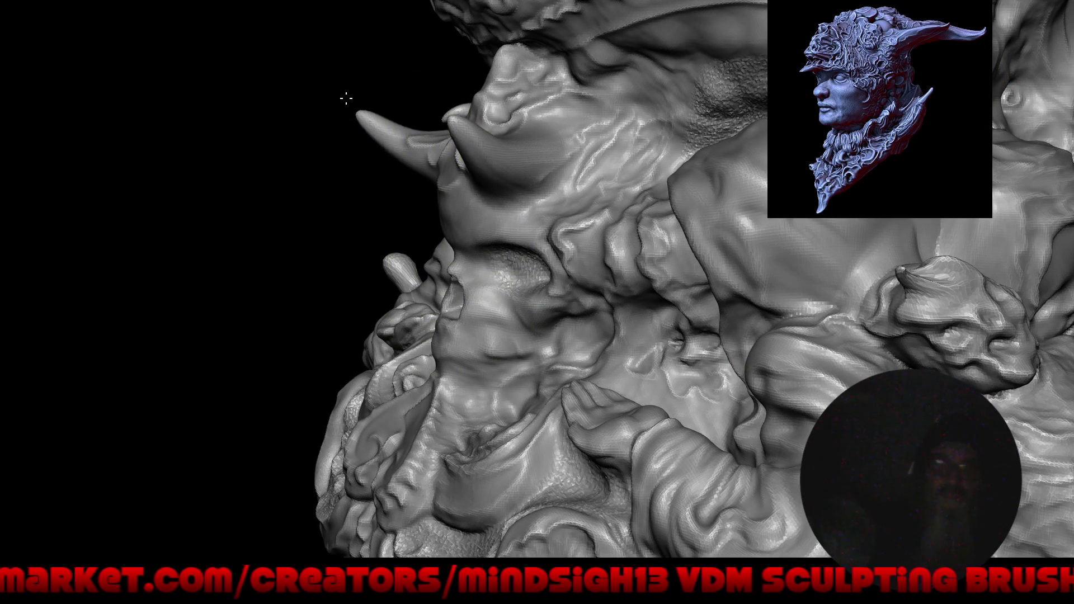
pyautogui.moveTo(385, 125)
pyautogui.mouseDown()
pyautogui.moveTo(370, 120)
pyautogui.moveTo(389, 130)
pyautogui.mouseUp()
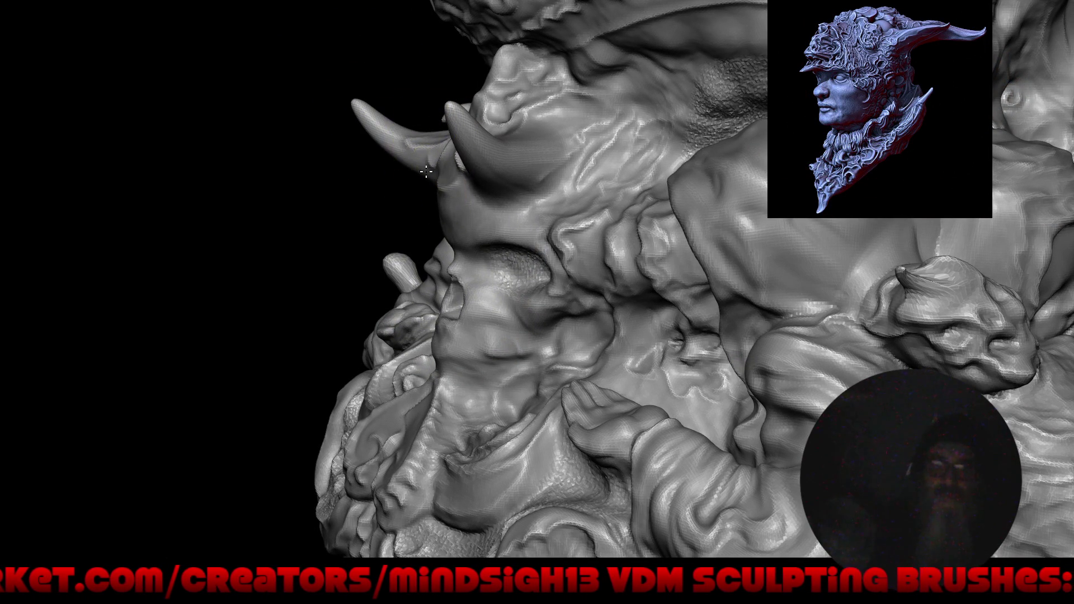
pyautogui.moveTo(423, 171)
pyautogui.mouseDown()
pyautogui.moveTo(421, 342)
pyautogui.moveTo(513, 390)
pyautogui.moveTo(505, 400)
pyautogui.mouseUp()
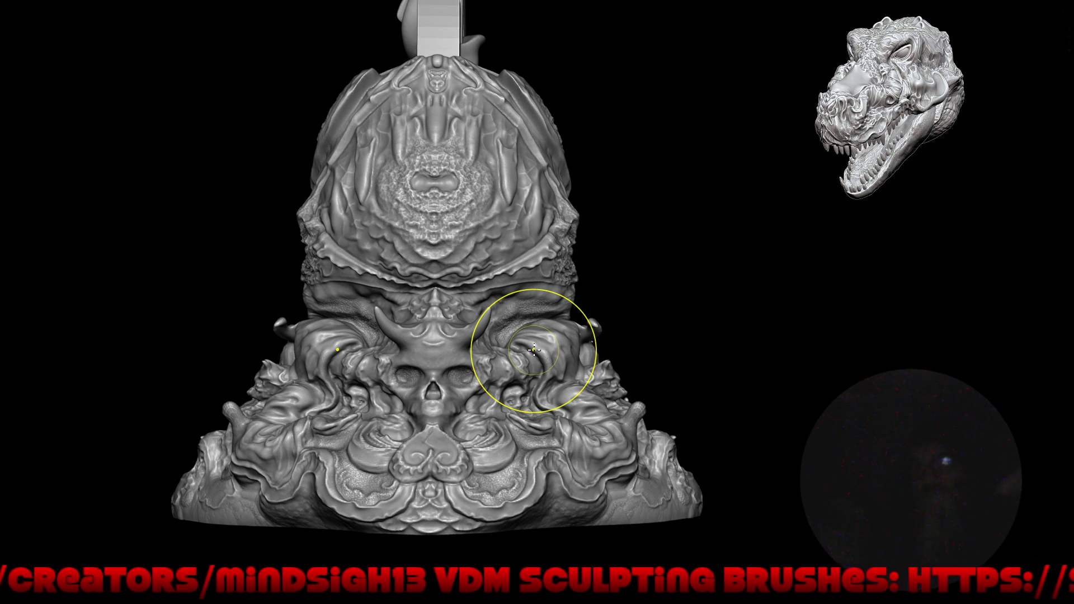
# Review the model from a three-quarter view and zoom in on the central face and tongue.
pyautogui.moveTo(343, 268)
pyautogui.mouseDown()
pyautogui.moveTo(477, 396)
pyautogui.moveTo(546, 371)
pyautogui.moveTo(427, 361)
pyautogui.mouseUp()
pyautogui.moveTo(491, 378)
pyautogui.mouseDown()
pyautogui.moveTo(515, 383)
pyautogui.moveTo(520, 349)
pyautogui.moveTo(616, 198)
pyautogui.mouseUp()
pyautogui.moveTo(616, 197)
pyautogui.mouseDown(button='middle')
pyautogui.moveTo(631, 314)
pyautogui.moveTo(552, 235)
pyautogui.mouseUp(button='middle')
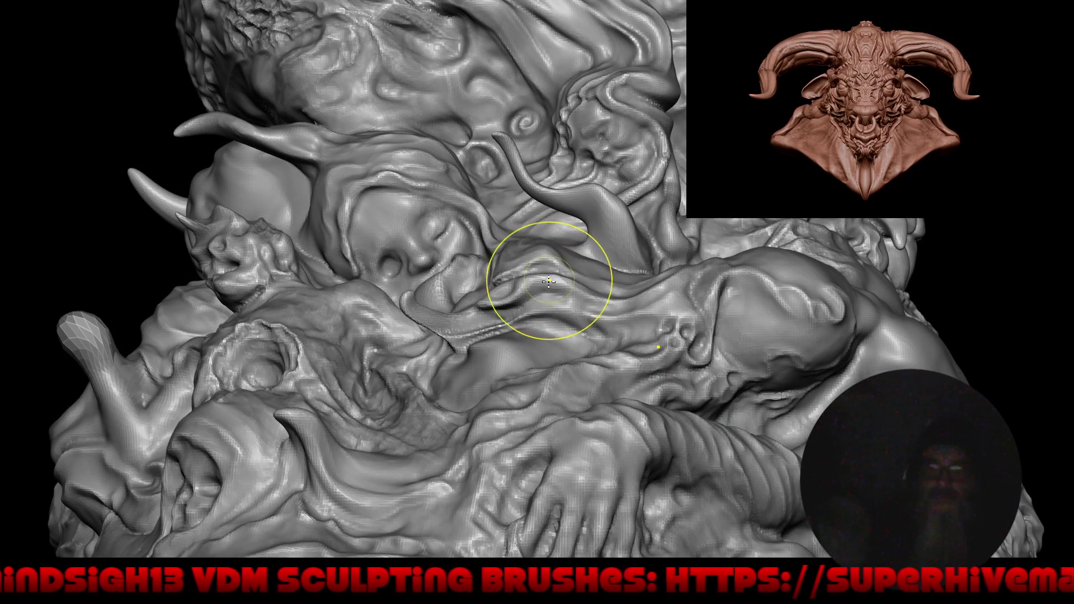
pyautogui.moveTo(459, 289)
pyautogui.mouseDown()
pyautogui.moveTo(352, 246)
pyautogui.moveTo(396, 224)
pyautogui.mouseUp()
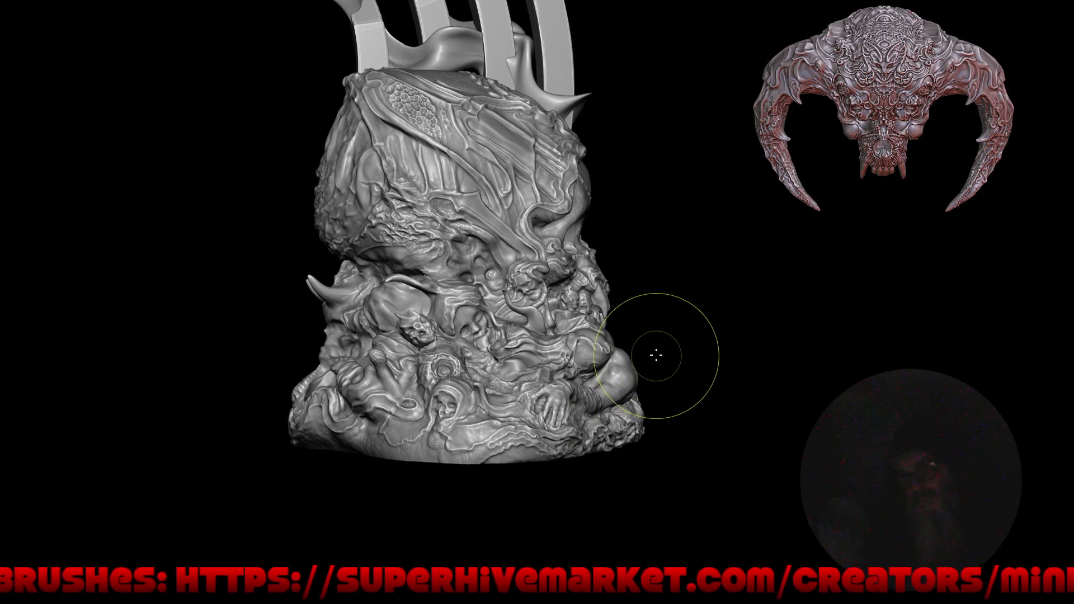
pyautogui.moveTo(652, 352)
pyautogui.mouseDown()
pyautogui.moveTo(652, 388)
pyautogui.moveTo(639, 396)
pyautogui.mouseUp()
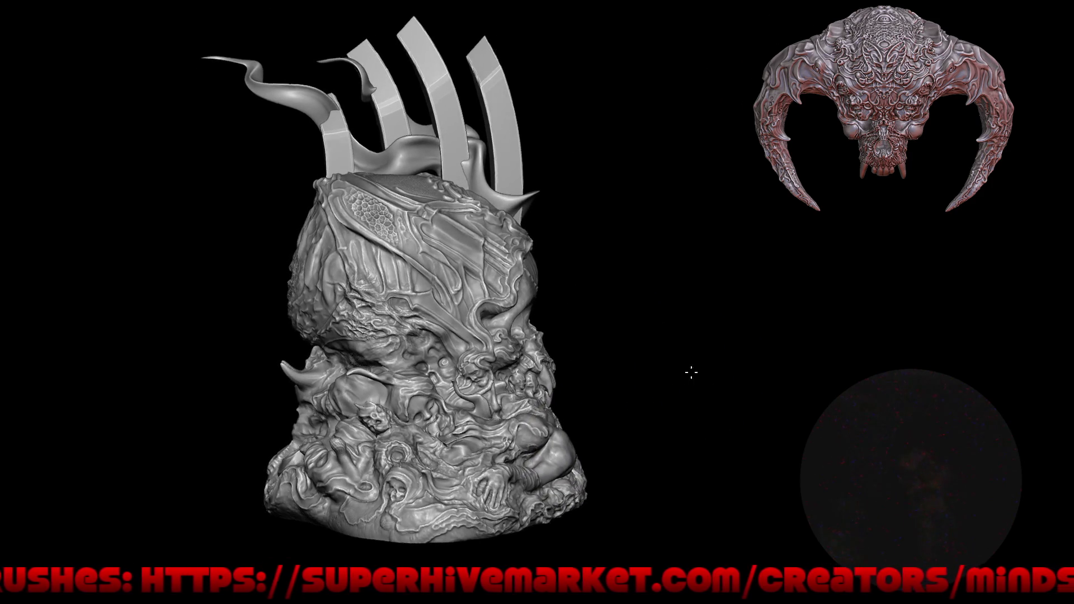
pyautogui.moveTo(672, 364)
pyautogui.mouseDown()
pyautogui.moveTo(610, 350)
pyautogui.moveTo(582, 324)
pyautogui.mouseUp()
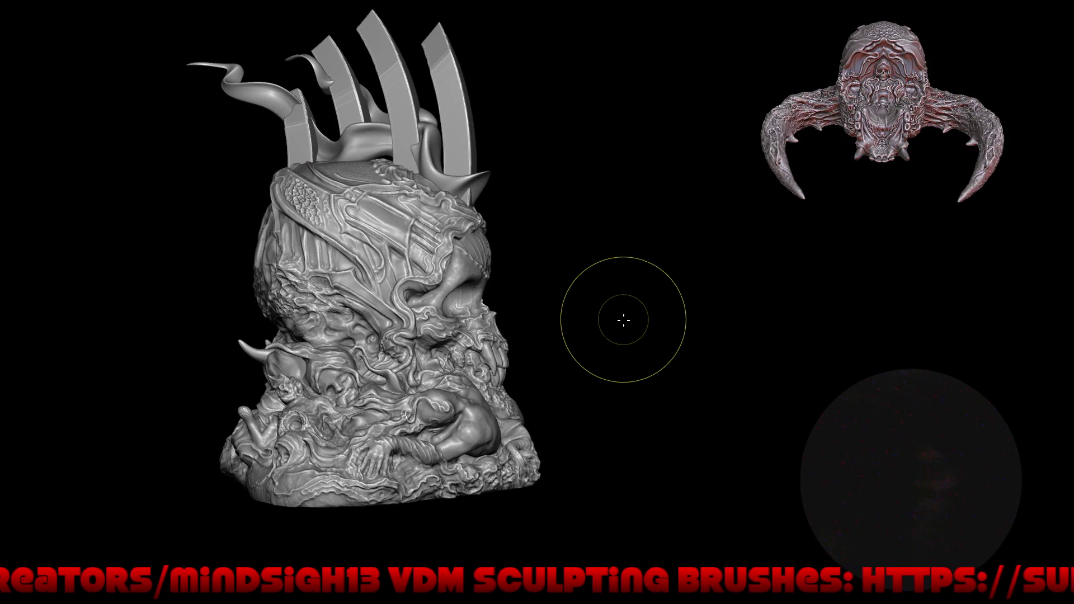
pyautogui.moveTo(611, 313); pyautogui.dragTo(730, 319)
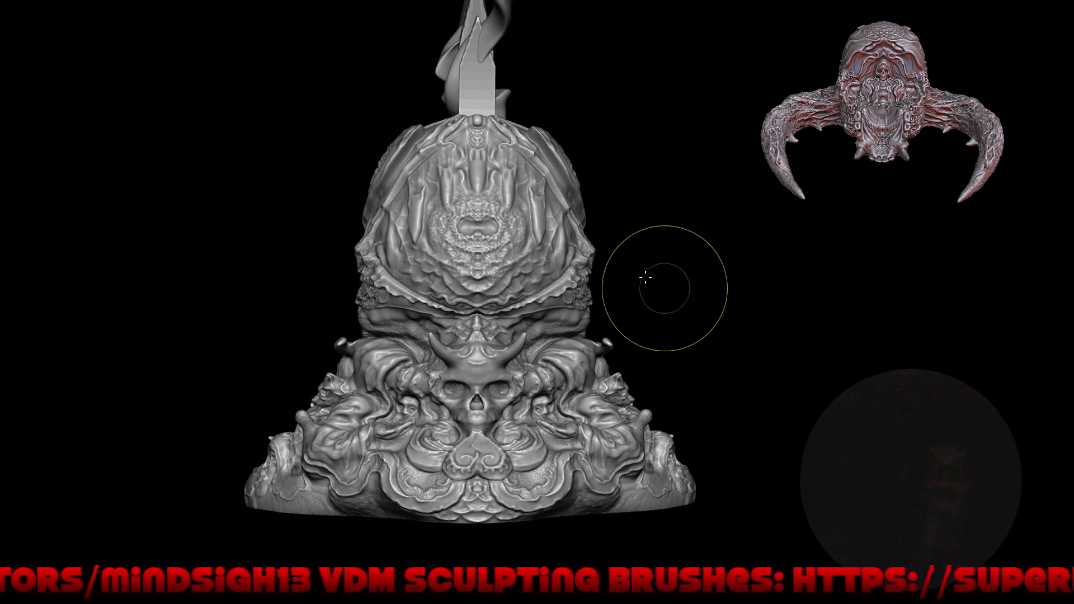
pyautogui.scroll(4, 609, 211)
pyautogui.moveTo(674, 256)
pyautogui.mouseDown()
pyautogui.moveTo(546, 254)
pyautogui.moveTo(583, 235)
pyautogui.mouseUp()
pyautogui.scroll(-4, 583, 236)
pyautogui.moveTo(643, 292)
pyautogui.mouseDown()
pyautogui.moveTo(512, 298)
pyautogui.moveTo(516, 285)
pyautogui.mouseUp()
pyautogui.scroll(3, 610, 235)
pyautogui.scroll(3, 625, 215)
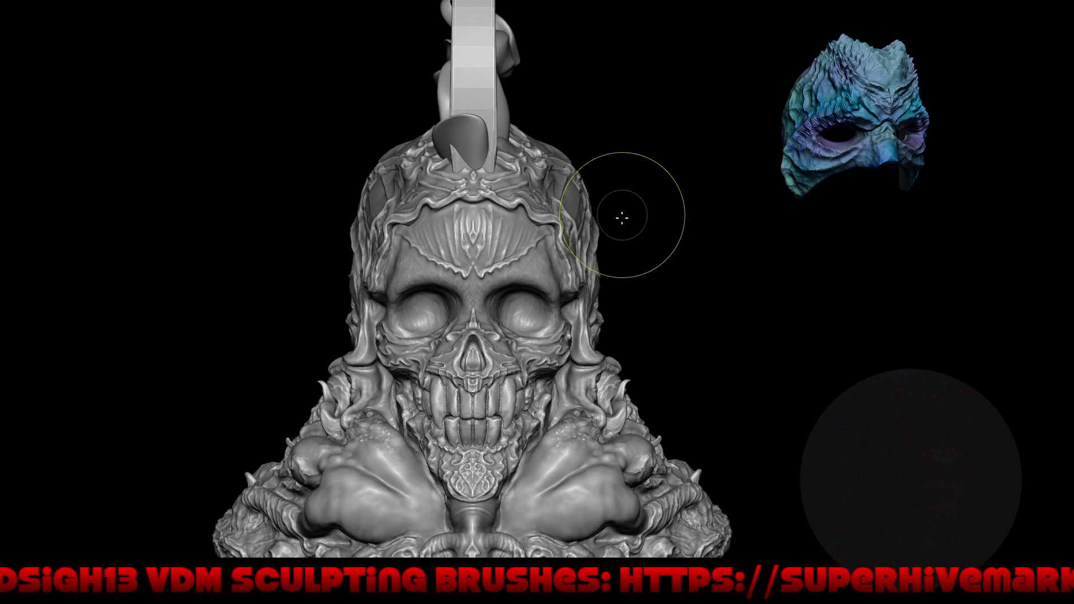
pyautogui.moveTo(668, 190)
pyautogui.mouseDown()
pyautogui.moveTo(659, 281)
pyautogui.moveTo(616, 302)
pyautogui.mouseUp()
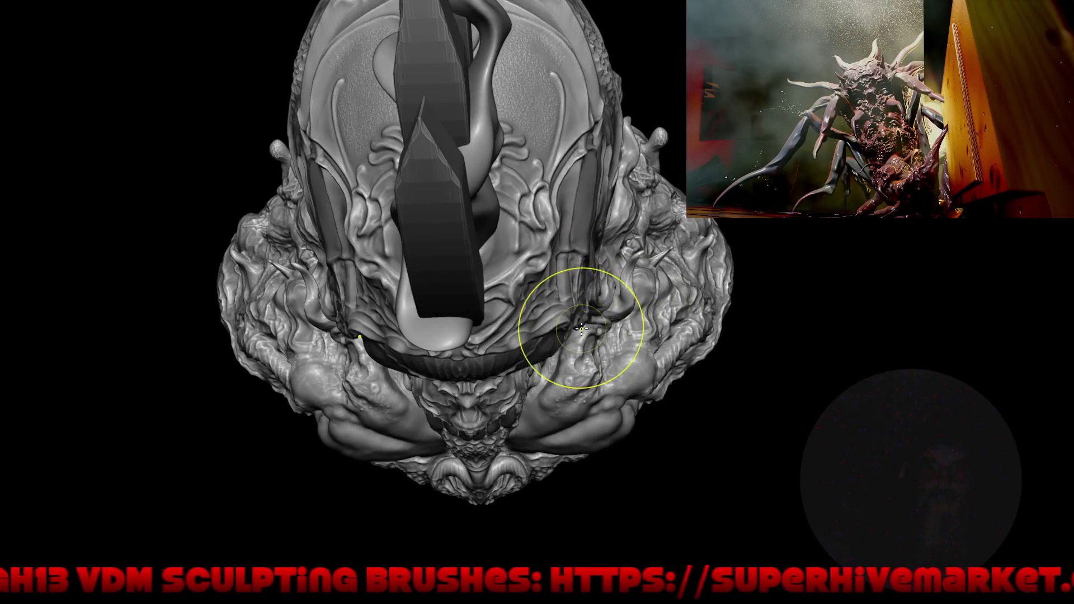
pyautogui.scroll(-3, 575, 311)
pyautogui.moveTo(610, 381); pyautogui.dragTo(614, 391)
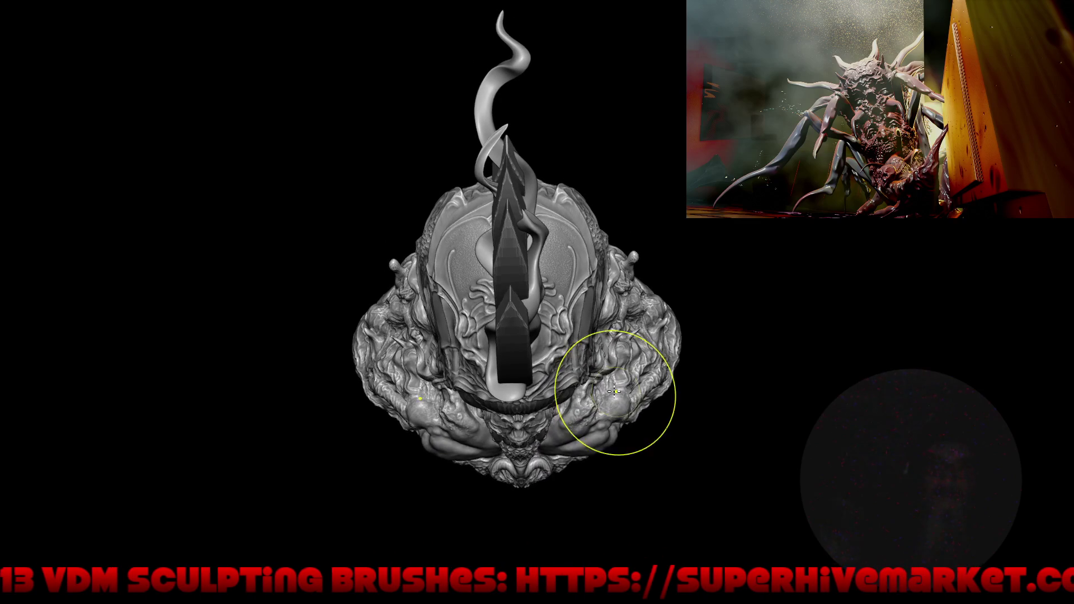
pyautogui.moveTo(523, 458)
pyautogui.mouseDown()
pyautogui.moveTo(545, 386)
pyautogui.moveTo(548, 442)
pyautogui.moveTo(551, 413)
pyautogui.mouseUp()
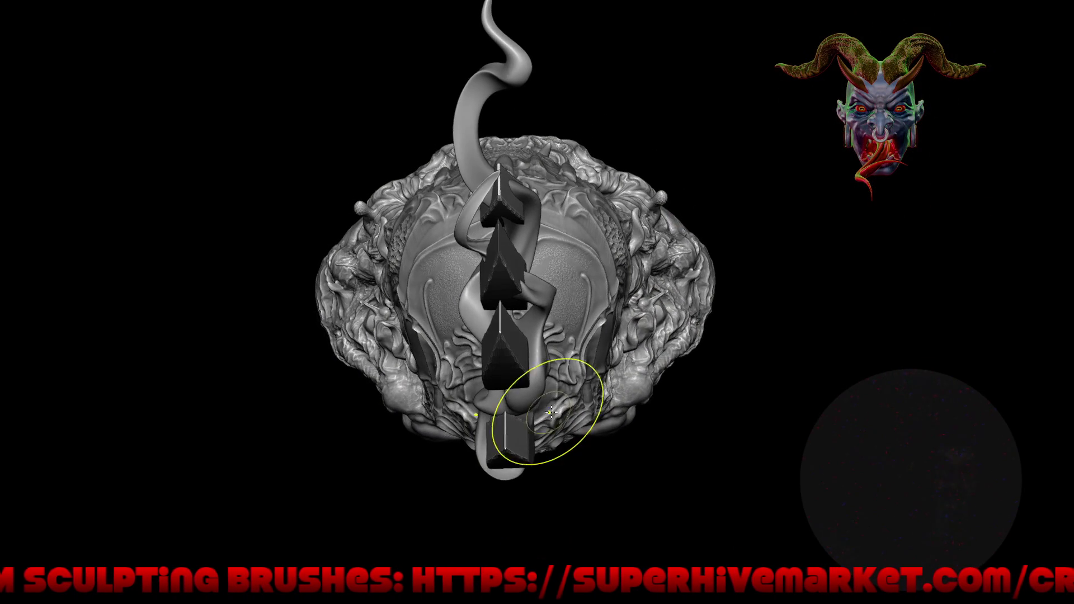
pyautogui.moveTo(502, 444)
pyautogui.mouseDown()
pyautogui.moveTo(406, 277)
pyautogui.moveTo(482, 412)
pyautogui.moveTo(572, 388)
pyautogui.moveTo(506, 388)
pyautogui.mouseUp()
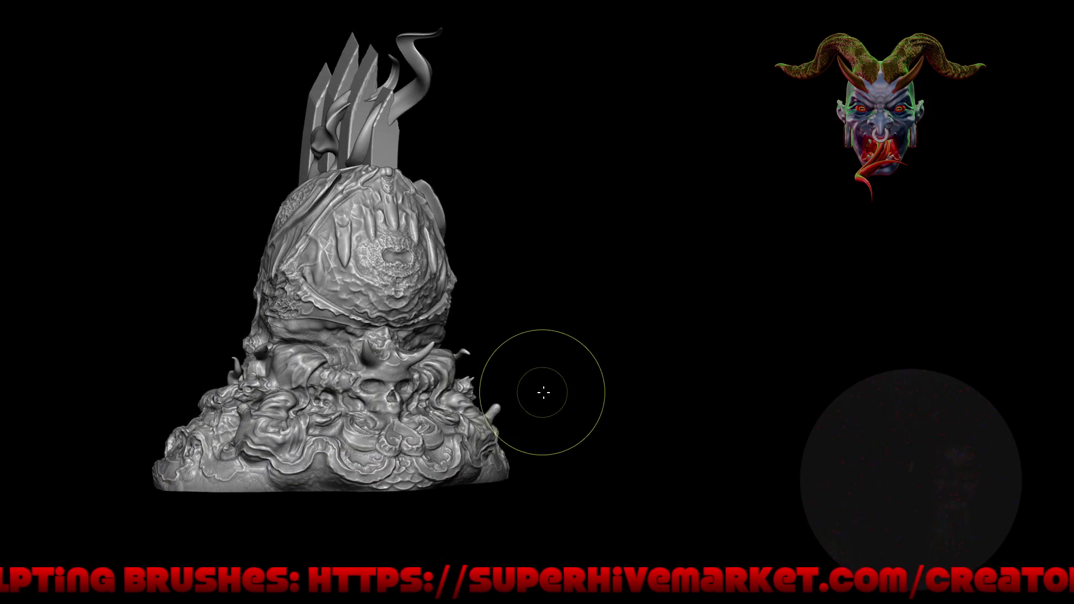
pyautogui.moveTo(591, 386); pyautogui.dragTo(600, 381)
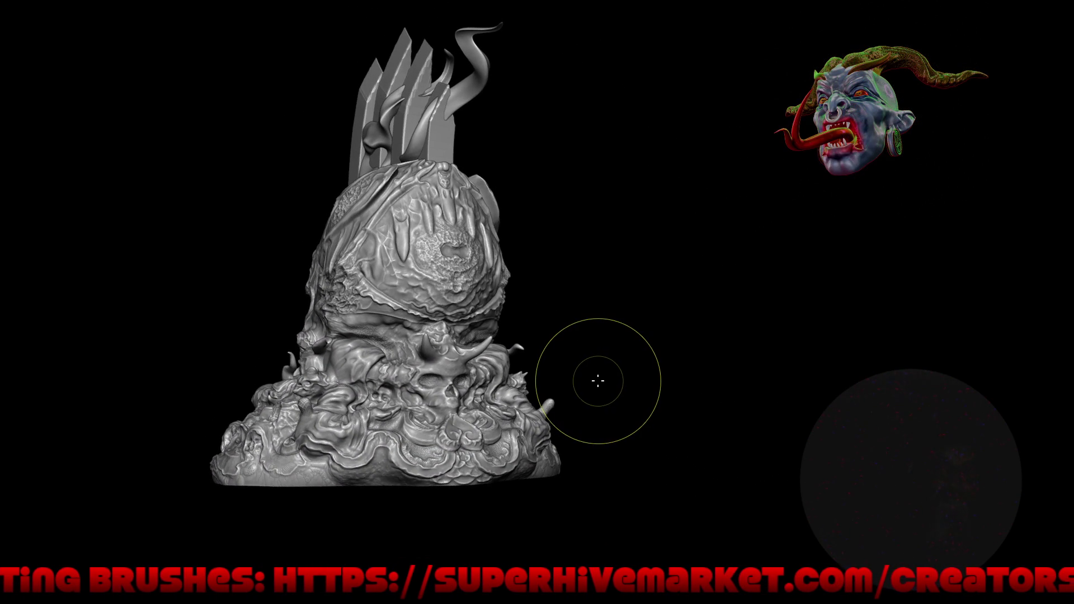
pyautogui.moveTo(475, 423); pyautogui.dragTo(555, 277)
pyautogui.moveTo(224, 299)
pyautogui.mouseDown()
pyautogui.moveTo(348, 283)
pyautogui.moveTo(370, 241)
pyautogui.moveTo(268, 445)
pyautogui.moveTo(379, 372)
pyautogui.moveTo(575, 364)
pyautogui.moveTo(547, 458)
pyautogui.moveTo(570, 381)
pyautogui.mouseUp()
pyautogui.hotkey('ctrl', 'alt', 'space')
# Turn on the grid, axes and mesh statistics overlays, keeping the full interface around the viewport.
pyautogui.moveTo(573, 343)
pyautogui.mouseDown(button='middle')
pyautogui.moveTo(520, 290)
pyautogui.moveTo(665, 154)
pyautogui.mouseUp(button='middle')
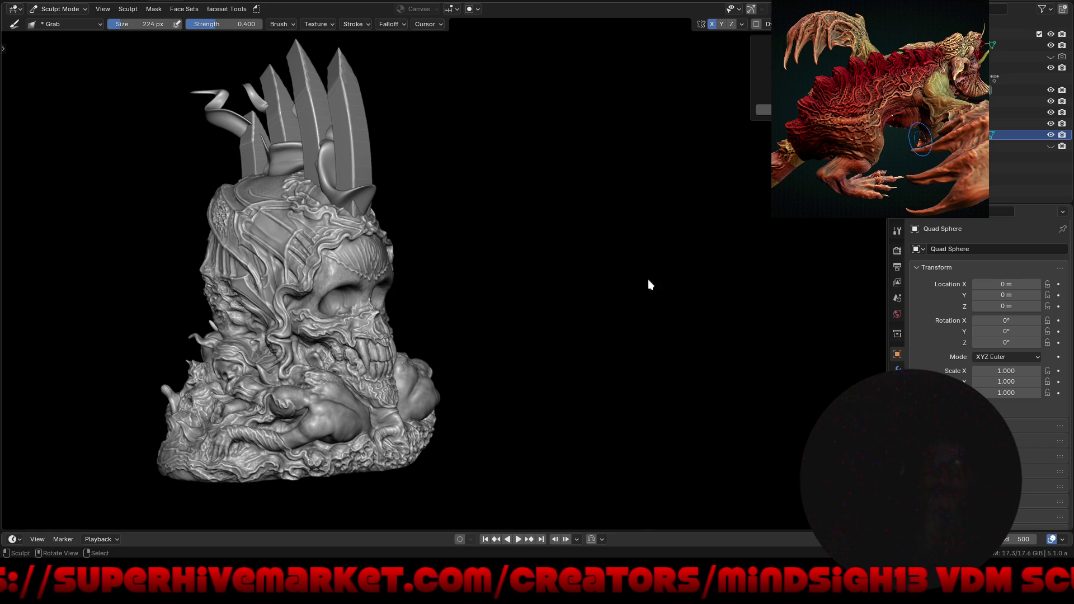
pyautogui.click(779, 9)
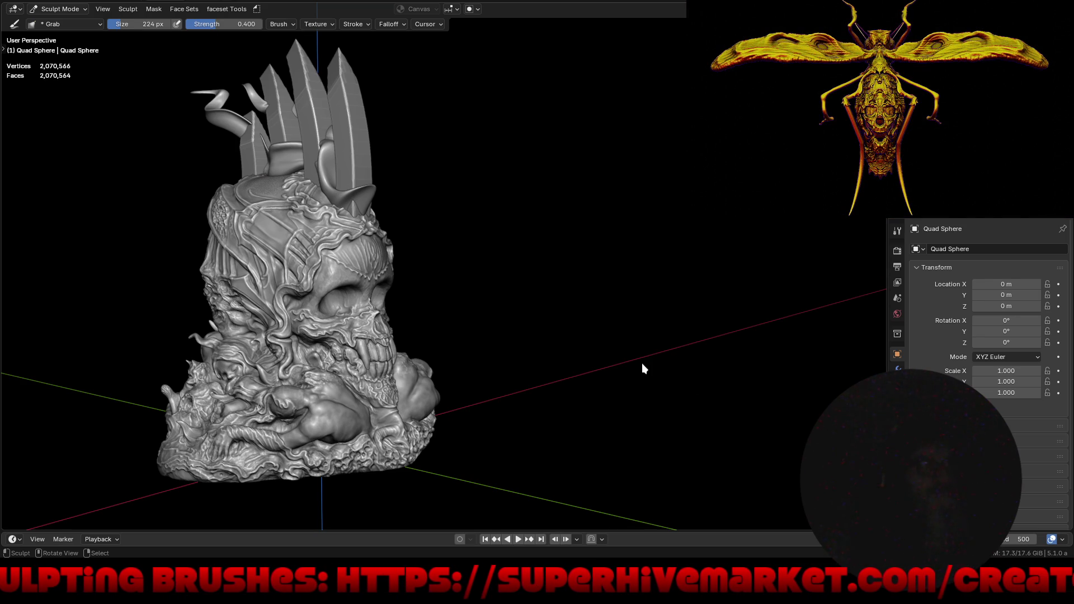
pyautogui.moveTo(663, 341)
pyautogui.mouseDown(button='middle')
pyautogui.moveTo(654, 355)
pyautogui.moveTo(589, 374)
pyautogui.moveTo(493, 345)
pyautogui.moveTo(554, 360)
pyautogui.mouseUp(button='middle')
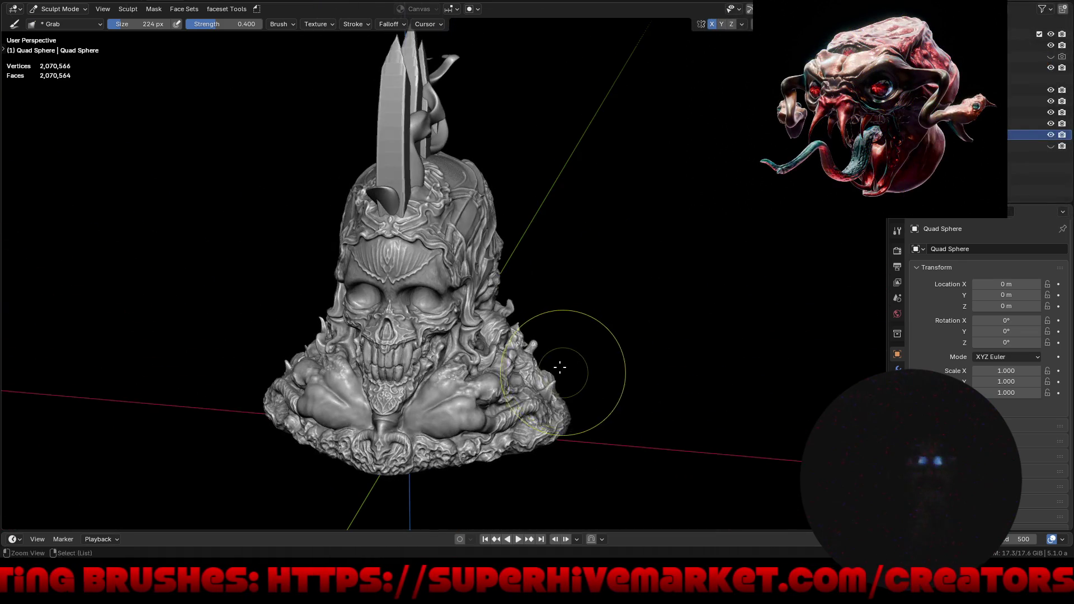
pyautogui.hotkey('ctrl', 'alt', 'space')
pyautogui.hotkey('ctrl', 'alt', 'space')
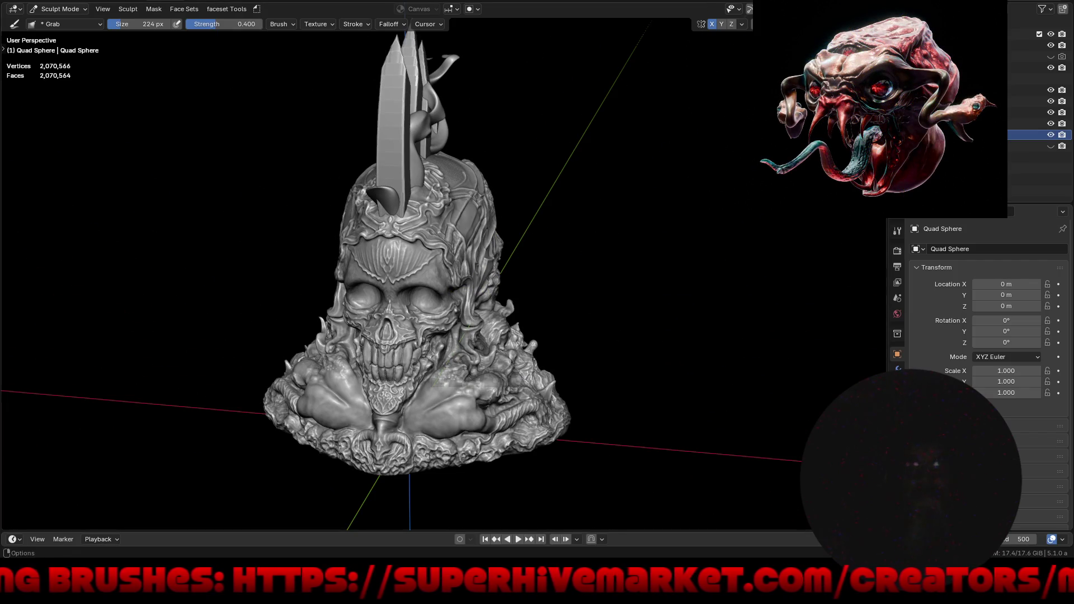
pyautogui.hotkey('ctrl', 'alt', 'space')
# Thicken and round the tip of the finger-shaped form on the creature's side.
pyautogui.moveTo(504, 331)
pyautogui.mouseDown(button='middle')
pyautogui.moveTo(601, 352)
pyautogui.moveTo(618, 369)
pyautogui.moveTo(559, 319)
pyautogui.moveTo(589, 319)
pyautogui.moveTo(561, 320)
pyautogui.moveTo(609, 283)
pyautogui.moveTo(578, 297)
pyautogui.mouseUp(button='middle')
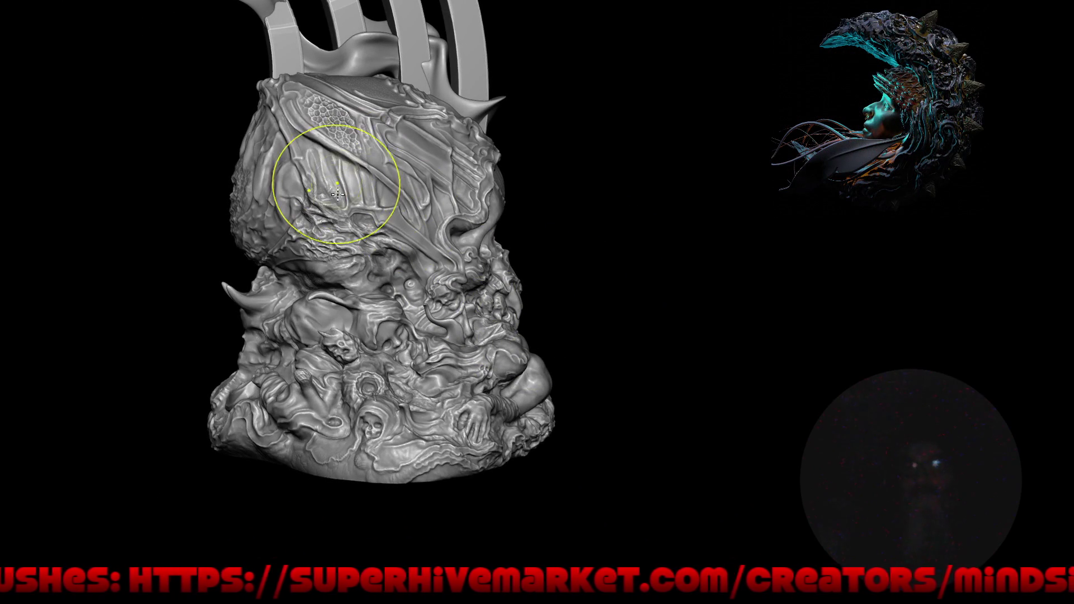
pyautogui.scroll(3, 378, 345)
pyautogui.moveTo(431, 300)
pyautogui.mouseDown(button='middle')
pyautogui.moveTo(421, 311)
pyautogui.moveTo(431, 335)
pyautogui.mouseUp(button='middle')
pyautogui.scroll(5, 345, 302)
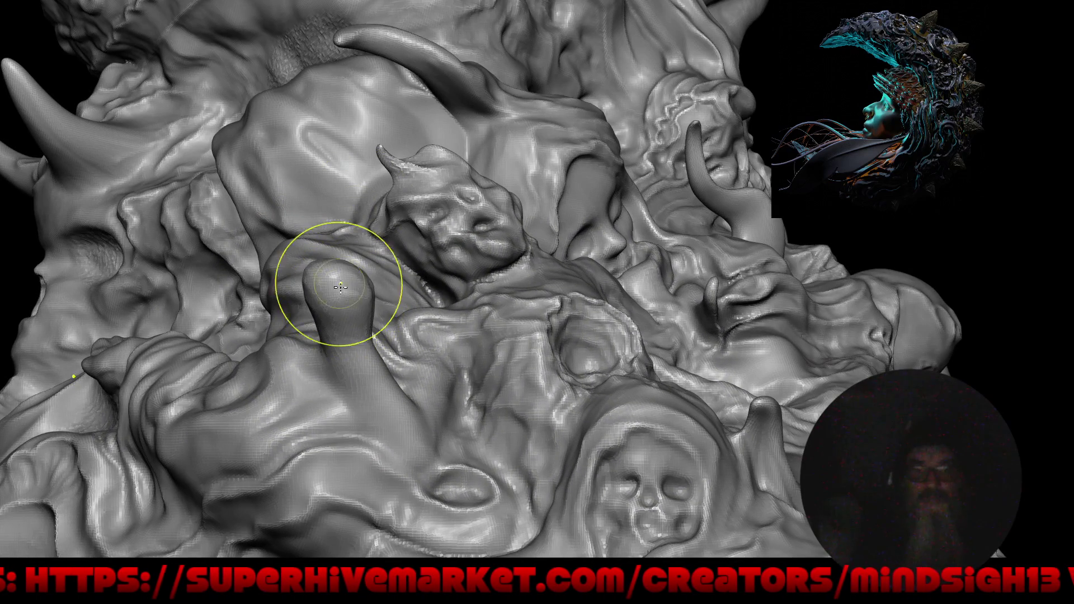
pyautogui.moveTo(351, 319)
pyautogui.mouseDown(button='middle')
pyautogui.moveTo(336, 312)
pyautogui.moveTo(330, 367)
pyautogui.moveTo(404, 276)
pyautogui.moveTo(425, 305)
pyautogui.moveTo(585, 321)
pyautogui.moveTo(479, 307)
pyautogui.moveTo(447, 262)
pyautogui.mouseUp(button='middle')
pyautogui.moveTo(379, 240); pyautogui.dragTo(358, 194, button='middle')
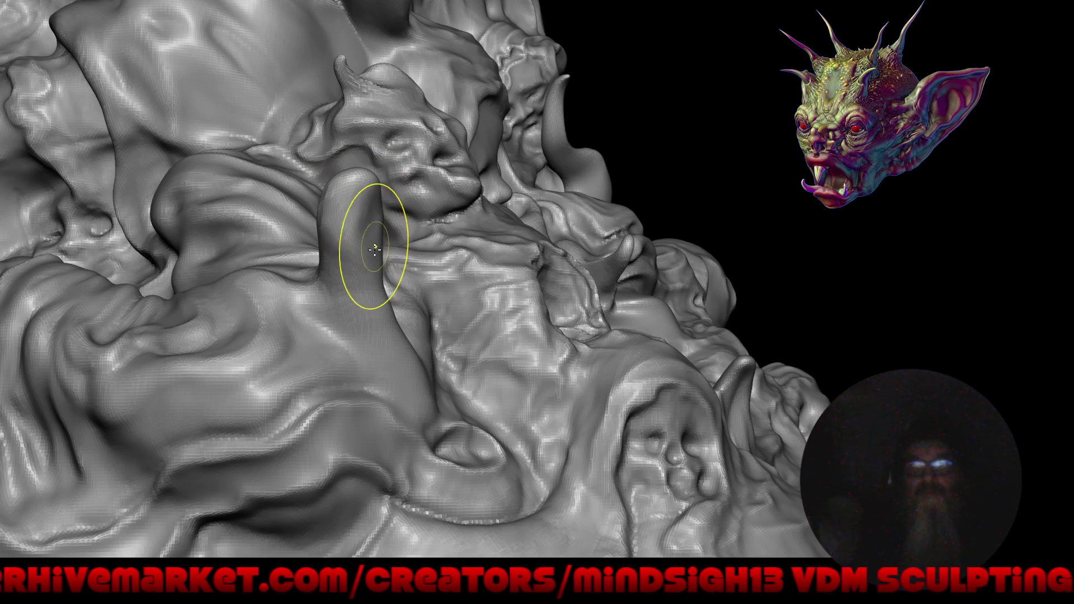
pyautogui.moveTo(356, 248)
pyautogui.mouseDown(button='middle')
pyautogui.moveTo(386, 230)
pyautogui.moveTo(417, 181)
pyautogui.moveTo(413, 202)
pyautogui.mouseUp(button='middle')
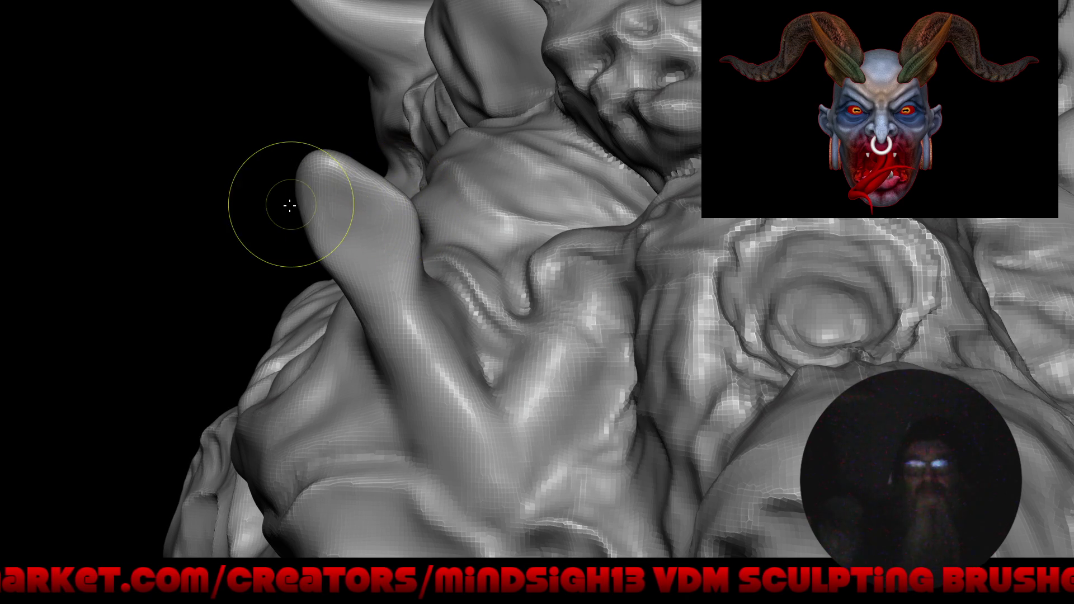
pyautogui.moveTo(284, 226)
pyautogui.mouseDown(button='middle')
pyautogui.moveTo(276, 267)
pyautogui.moveTo(395, 234)
pyautogui.moveTo(403, 217)
pyautogui.mouseUp(button='middle')
pyautogui.moveTo(403, 217); pyautogui.dragTo(425, 224)
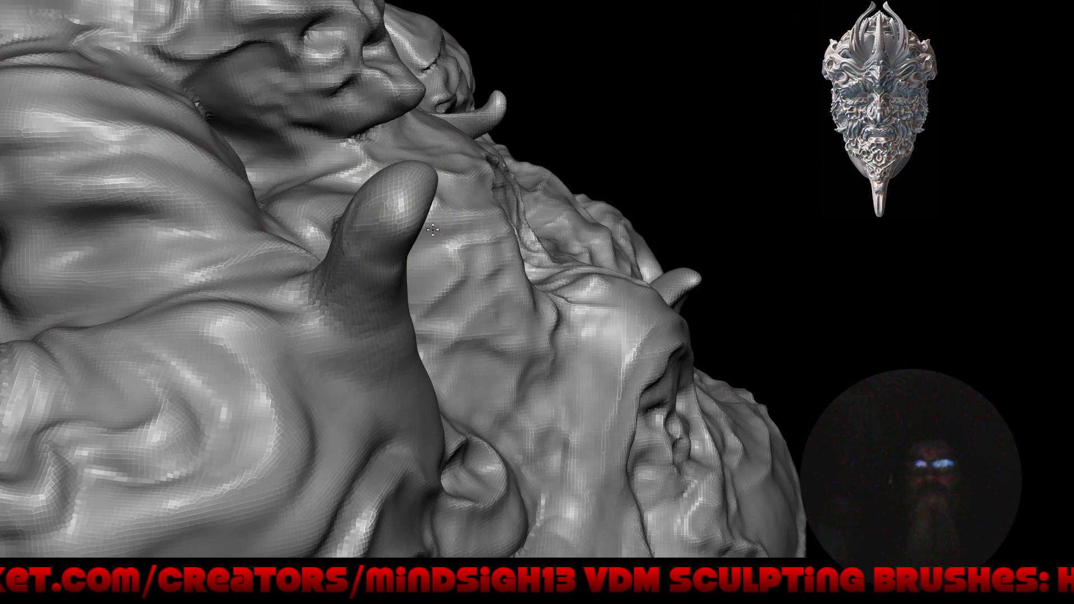
pyautogui.moveTo(445, 201); pyautogui.dragTo(447, 217, button='middle')
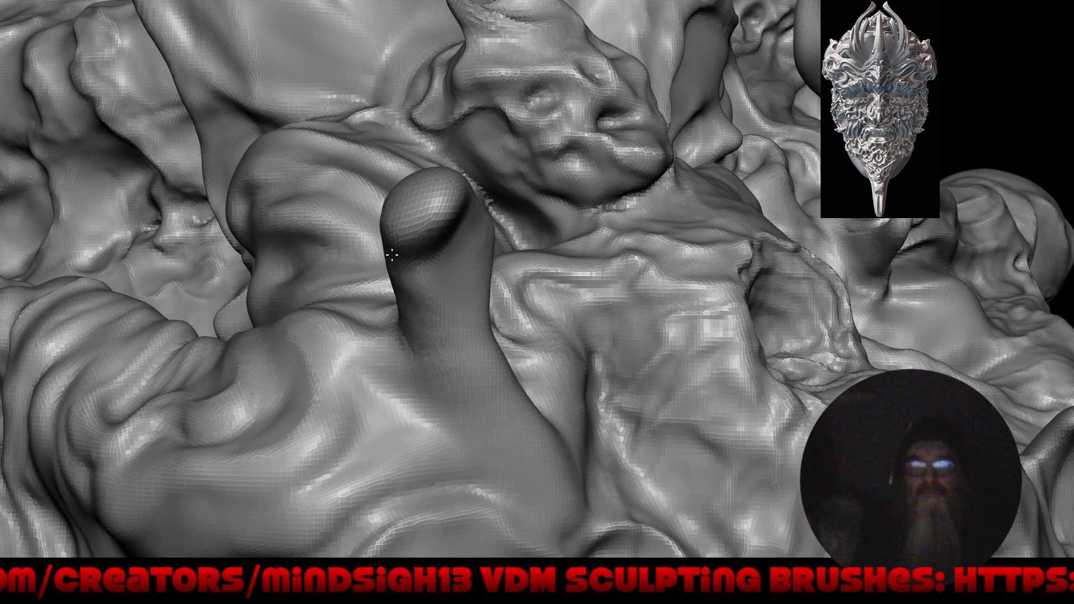
# Round off the end of the finger-like horn near the lower base.
pyautogui.moveTo(397, 255); pyautogui.dragTo(335, 318, button='middle')
pyautogui.moveTo(398, 220)
pyautogui.mouseDown(button='middle')
pyautogui.moveTo(354, 295)
pyautogui.moveTo(523, 283)
pyautogui.moveTo(419, 283)
pyautogui.mouseUp(button='middle')
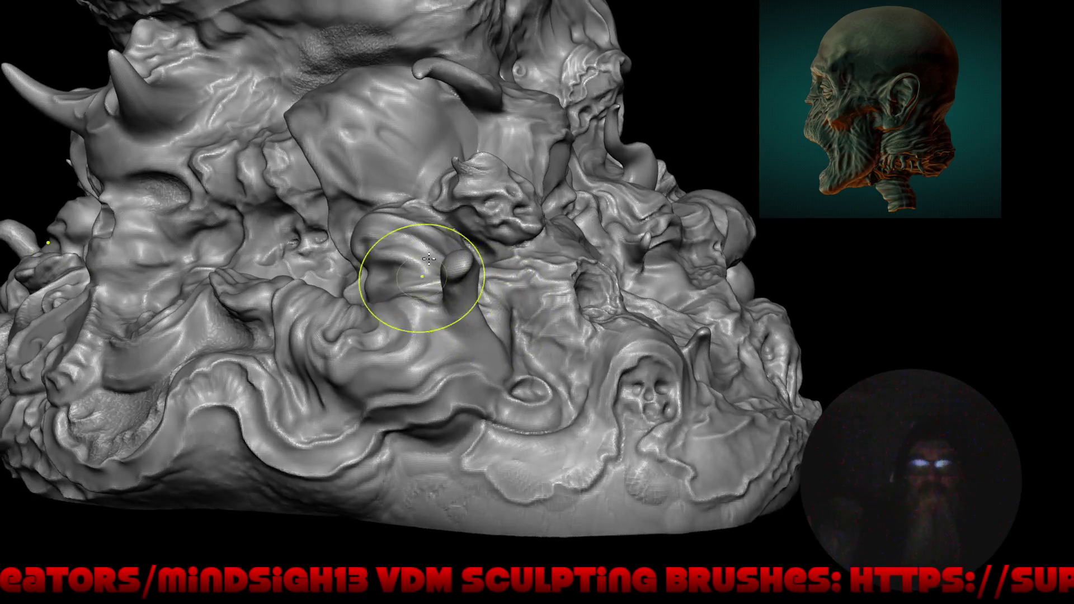
pyautogui.scroll(5, 425, 252)
pyautogui.moveTo(433, 214); pyautogui.dragTo(427, 257, button='middle')
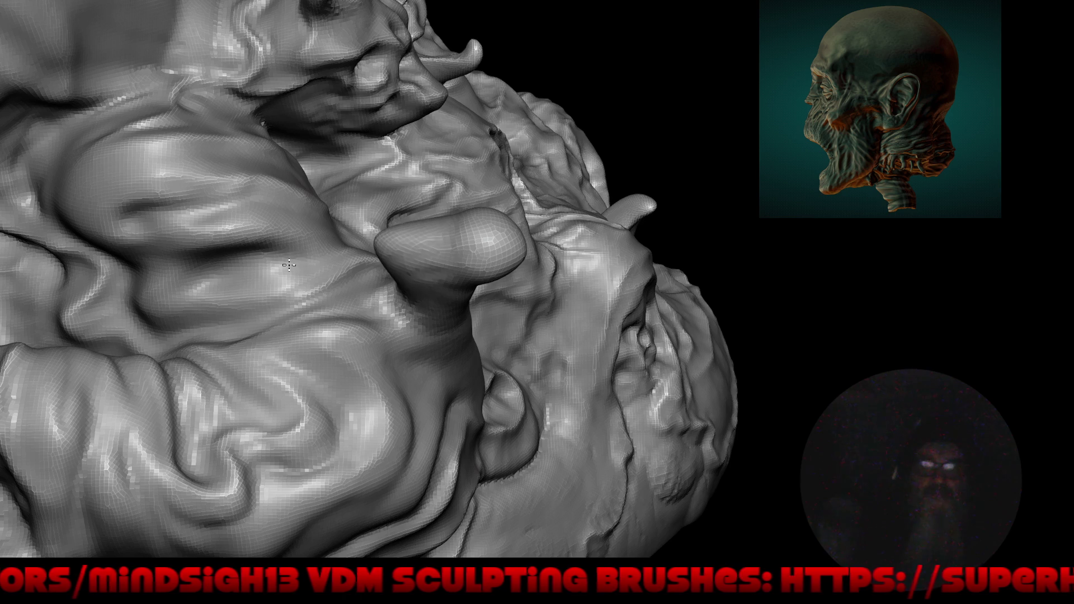
pyautogui.moveTo(397, 250); pyautogui.dragTo(363, 268)
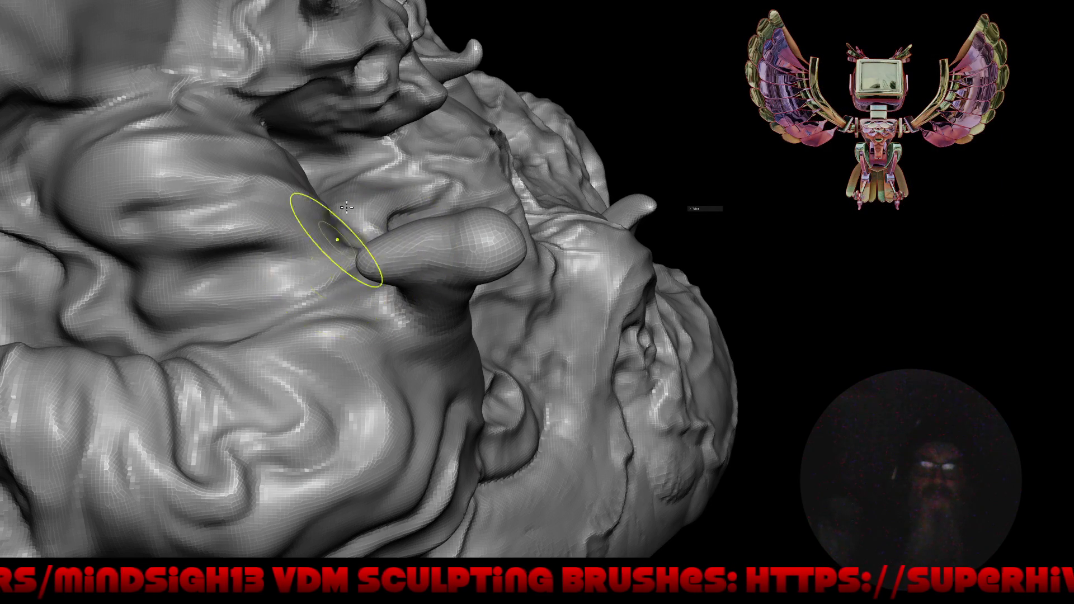
pyautogui.scroll(-5, 364, 280)
# Push a bump on the creature's horned section downward.
pyautogui.moveTo(388, 388)
pyautogui.mouseDown(button='middle')
pyautogui.moveTo(213, 354)
pyautogui.moveTo(268, 434)
pyautogui.moveTo(276, 290)
pyautogui.moveTo(288, 268)
pyautogui.mouseUp(button='middle')
pyautogui.scroll(3, 346, 285)
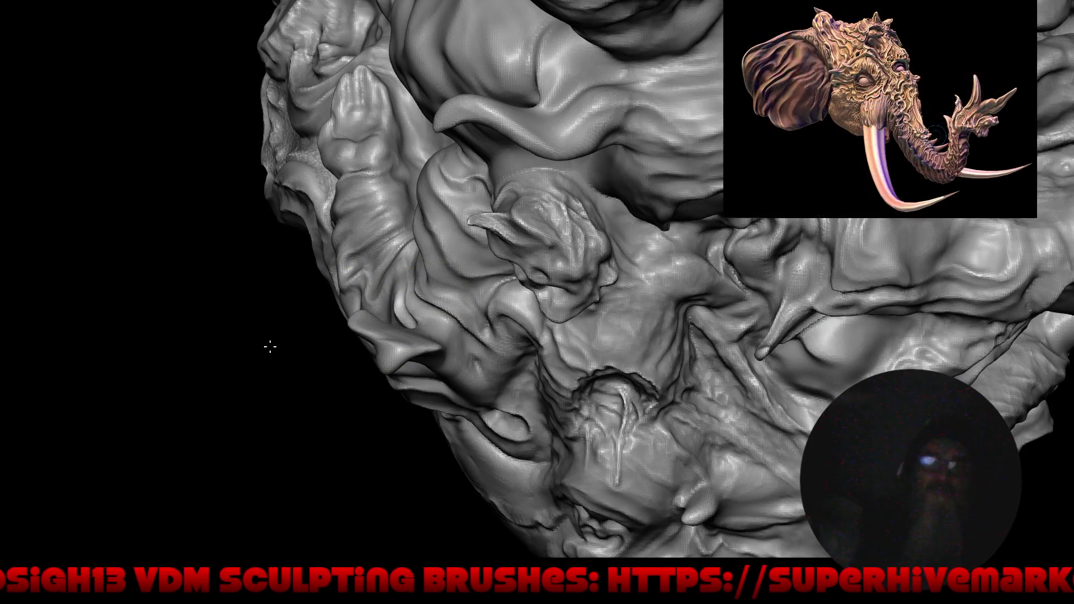
pyautogui.moveTo(229, 383); pyautogui.dragTo(422, 329, button='middle')
pyautogui.scroll(2, 422, 329)
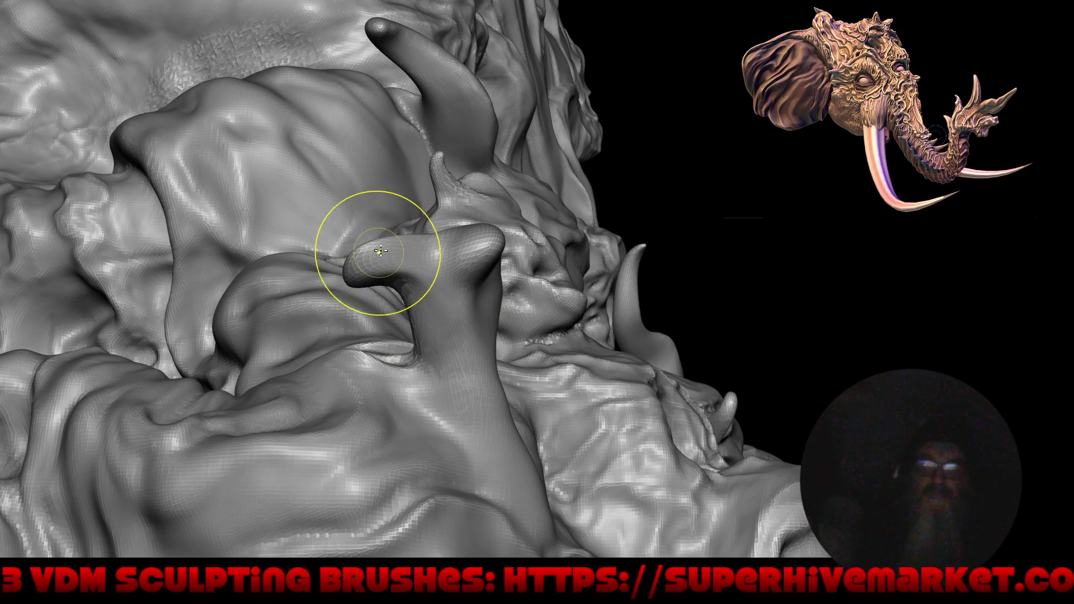
pyautogui.moveTo(338, 302); pyautogui.dragTo(395, 354, button='middle')
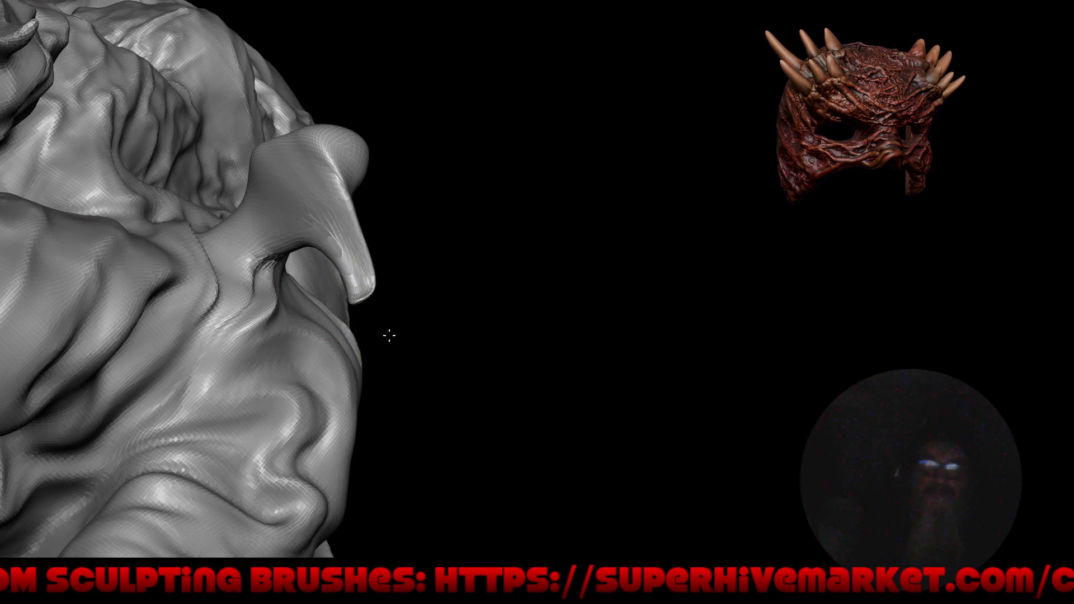
pyautogui.moveTo(343, 233)
pyautogui.mouseDown(button='middle')
pyautogui.moveTo(378, 181)
pyautogui.moveTo(491, 194)
pyautogui.mouseUp(button='middle')
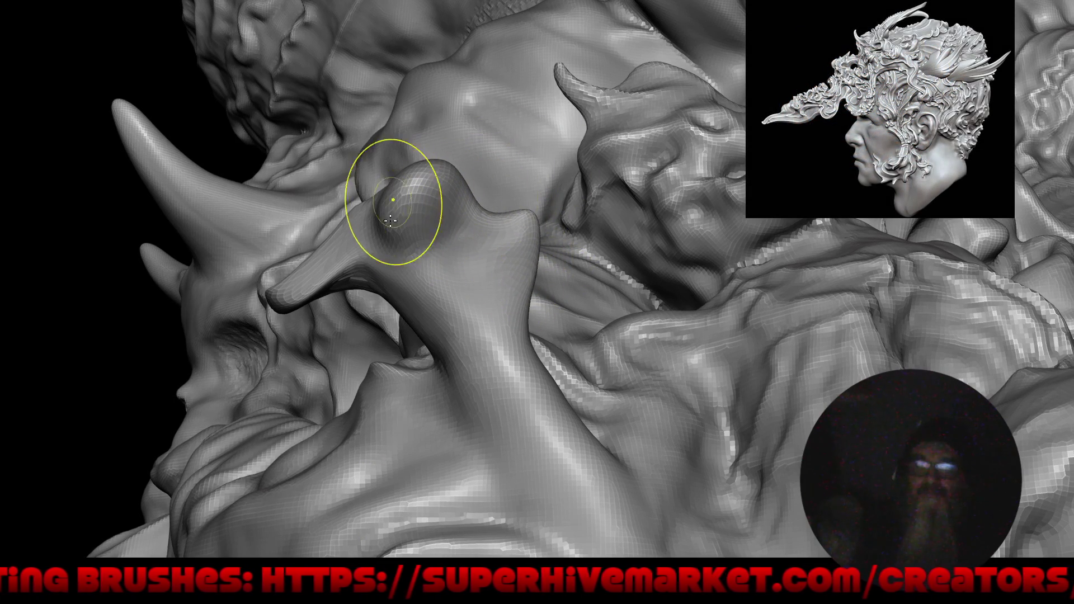
pyautogui.moveTo(397, 165); pyautogui.dragTo(419, 177, button='middle')
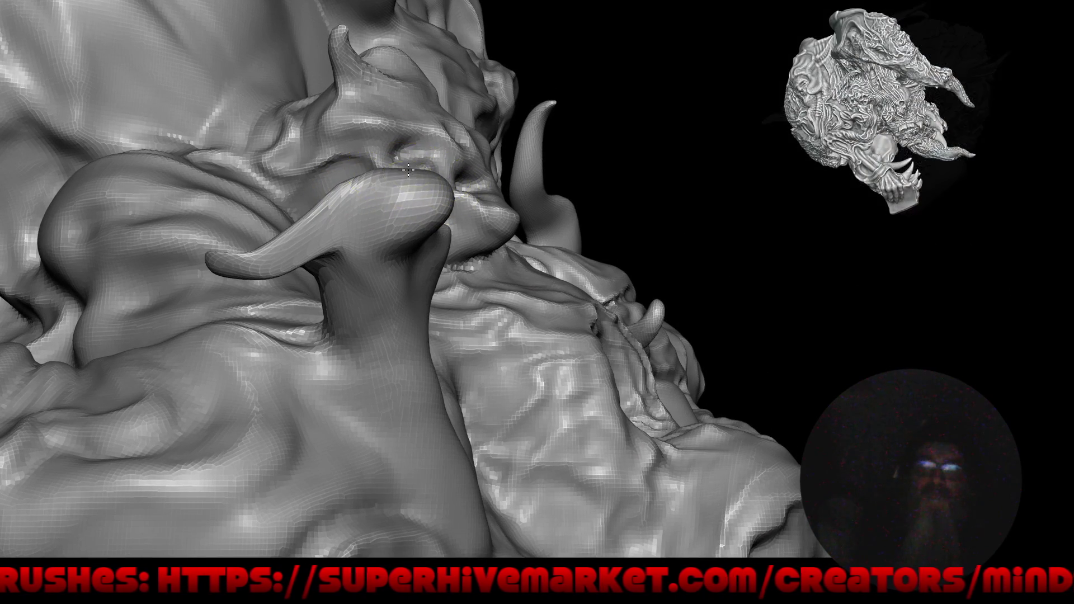
pyautogui.moveTo(457, 228)
pyautogui.mouseDown(button='middle')
pyautogui.moveTo(419, 221)
pyautogui.moveTo(453, 208)
pyautogui.mouseUp(button='middle')
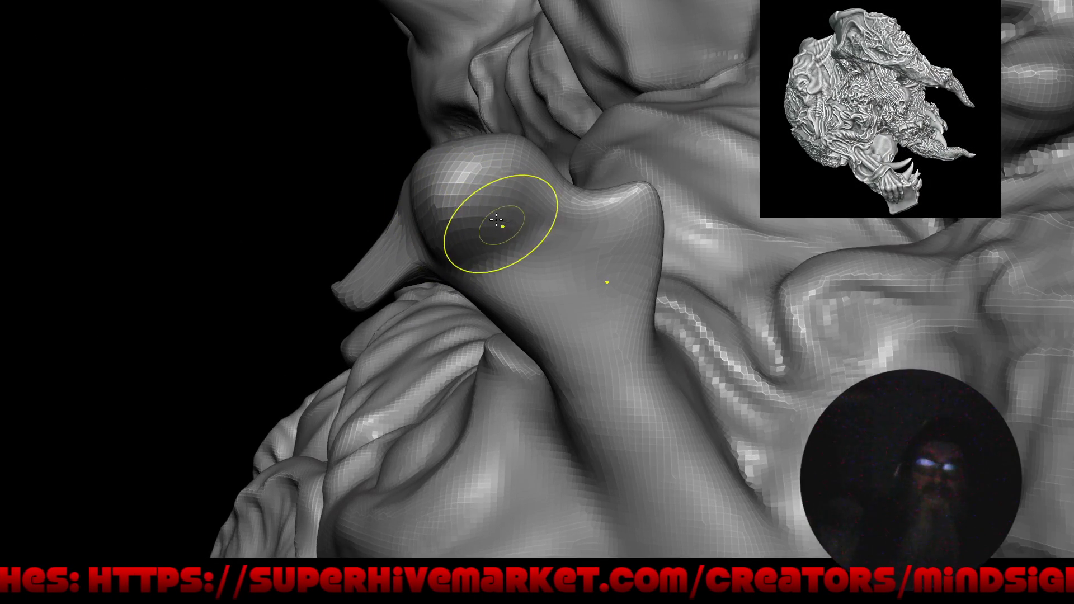
pyautogui.moveTo(468, 183)
pyautogui.mouseDown()
pyautogui.moveTo(468, 232)
pyautogui.moveTo(504, 173)
pyautogui.moveTo(499, 90)
pyautogui.mouseUp()
# Thicken another horn's tip toward the lower right, then frame the whole model.
pyautogui.moveTo(455, 157)
pyautogui.mouseDown(button='middle')
pyautogui.moveTo(581, 302)
pyautogui.moveTo(477, 228)
pyautogui.mouseUp(button='middle')
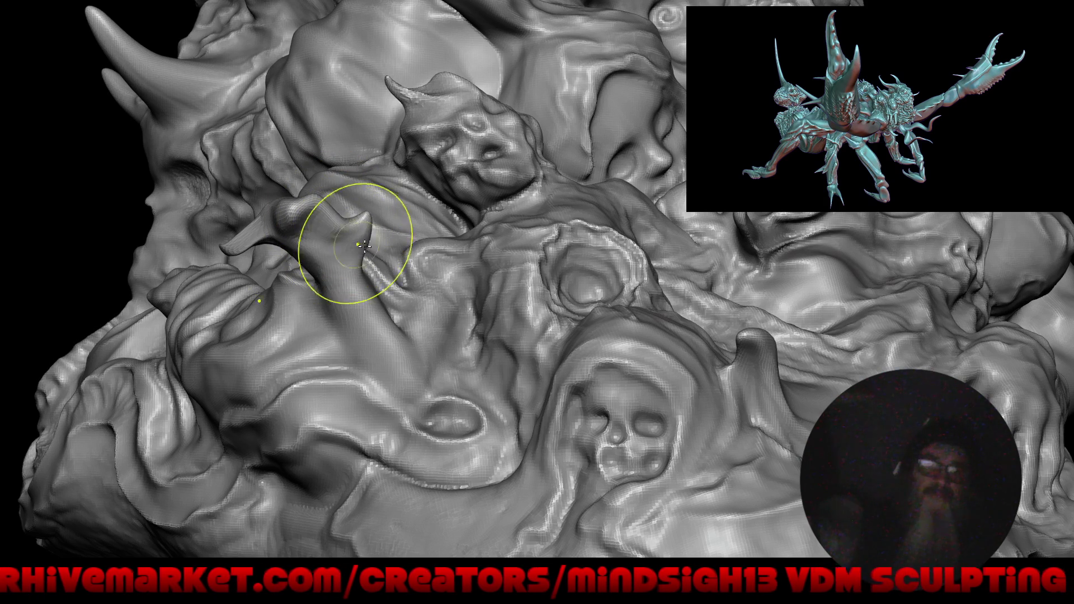
pyautogui.scroll(5, 393, 238)
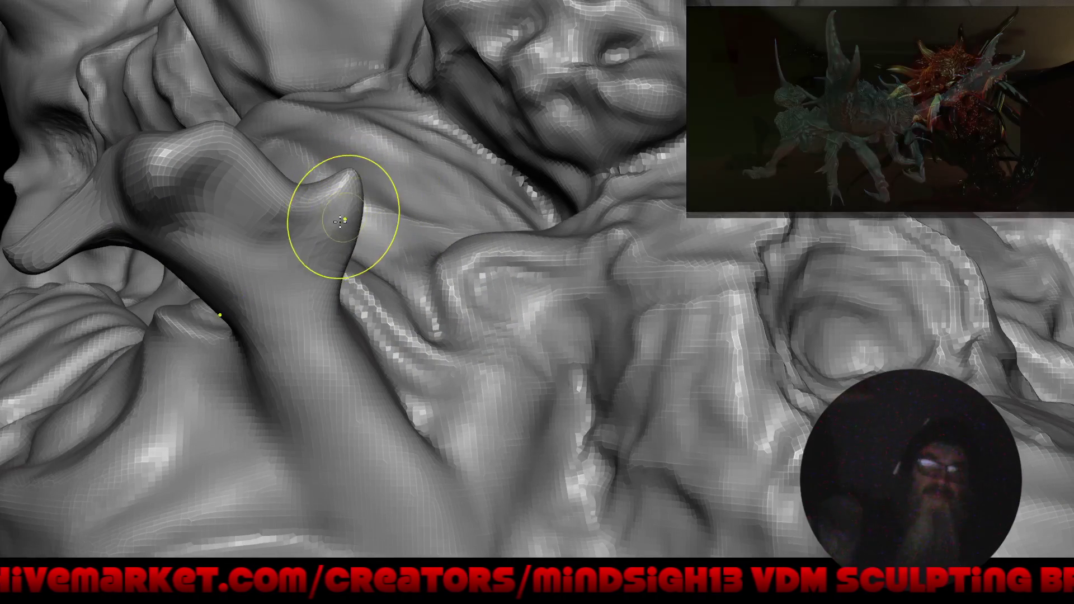
pyautogui.moveTo(344, 216)
pyautogui.mouseDown()
pyautogui.moveTo(381, 248)
pyautogui.moveTo(353, 252)
pyautogui.moveTo(362, 261)
pyautogui.moveTo(324, 228)
pyautogui.mouseUp()
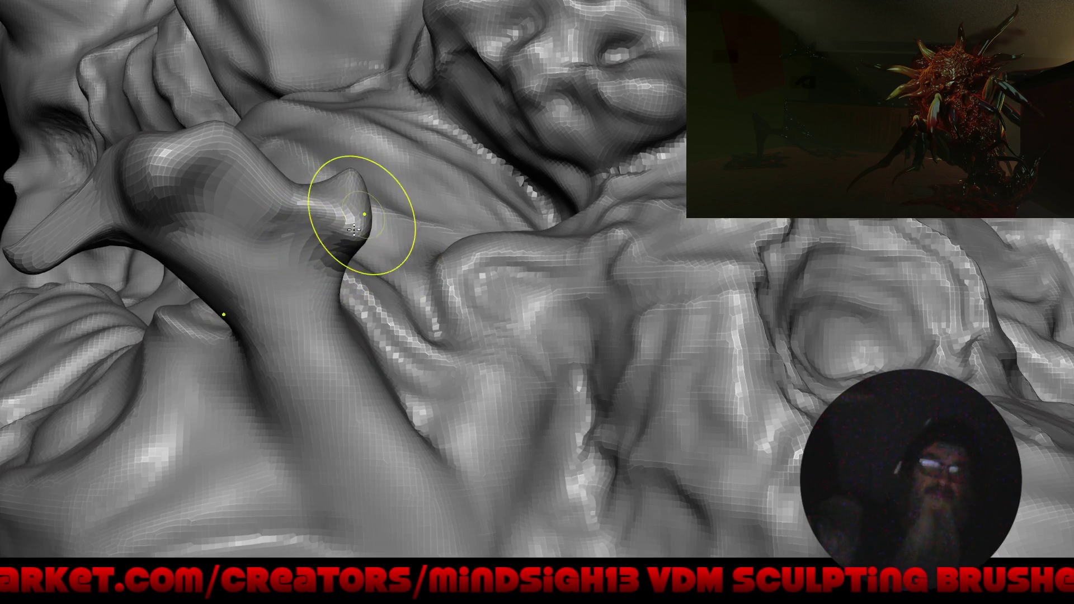
pyautogui.scroll(-5, 353, 229)
pyautogui.moveTo(396, 336)
pyautogui.mouseDown()
pyautogui.moveTo(525, 305)
pyautogui.moveTo(503, 311)
pyautogui.moveTo(570, 343)
pyautogui.moveTo(486, 302)
pyautogui.mouseUp()
pyautogui.scroll(3, 409, 202)
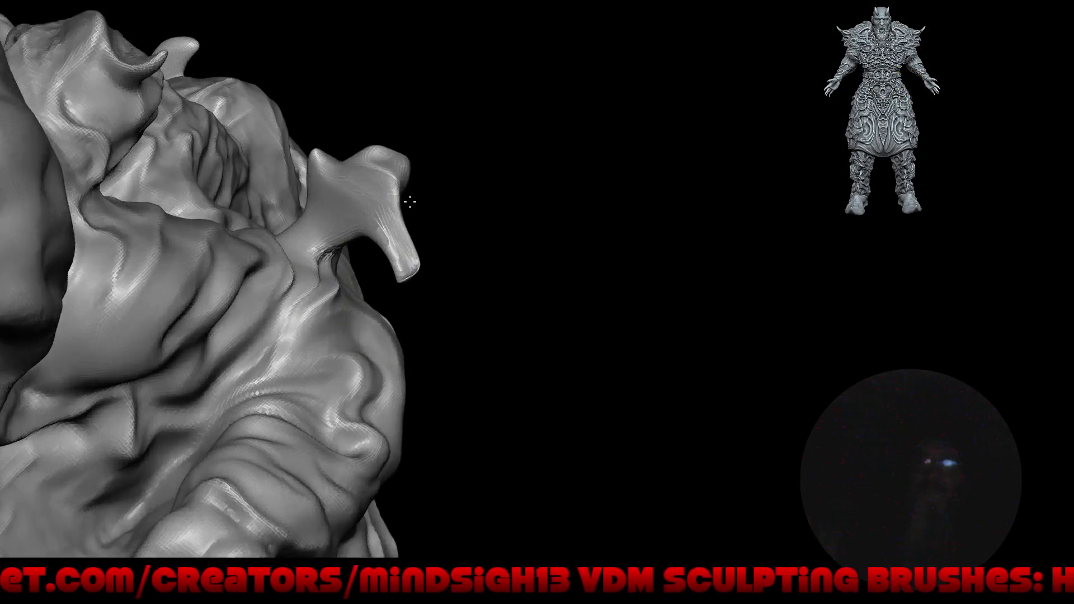
# Pick a different sculpting brush from the right-click brush list near the base's skull area.
pyautogui.scroll(-2, 409, 201)
pyautogui.moveTo(414, 268); pyautogui.dragTo(340, 201)
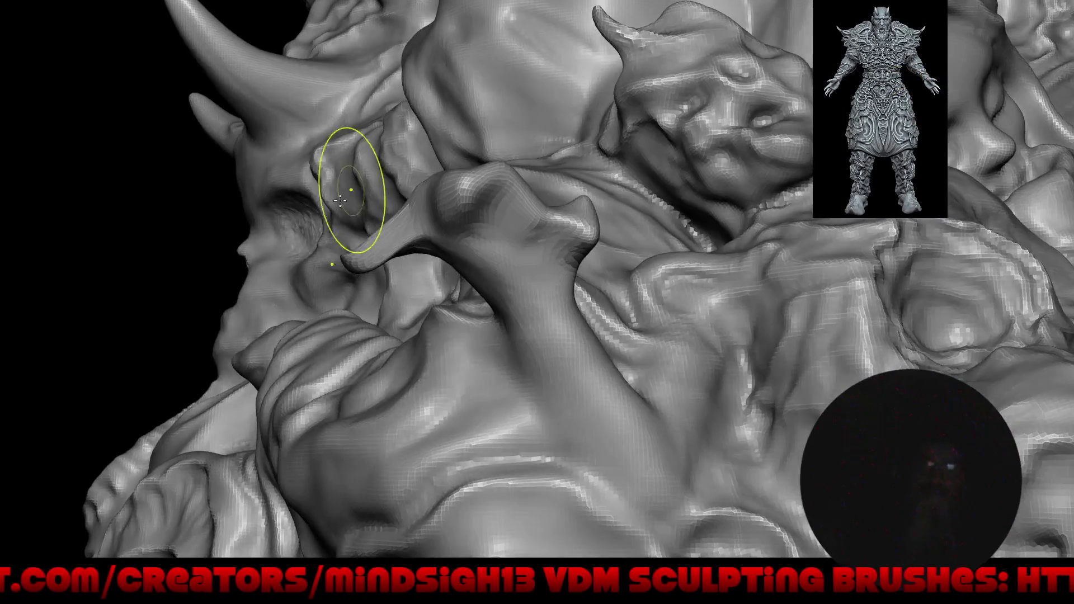
pyautogui.scroll(-4, 339, 200)
pyautogui.moveTo(335, 341); pyautogui.dragTo(331, 311)
pyautogui.scroll(4, 331, 312)
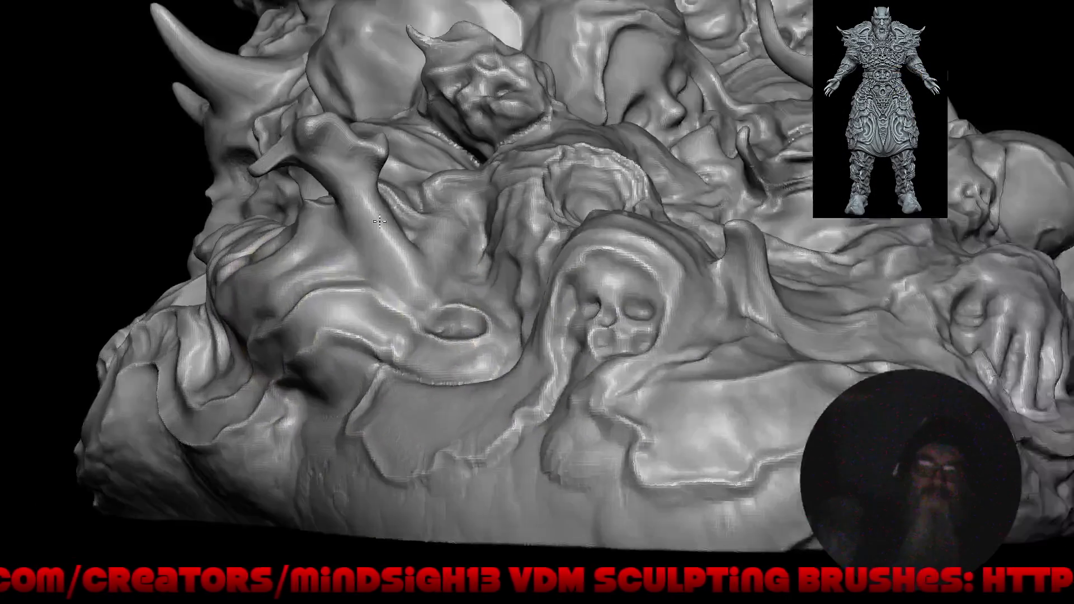
pyautogui.scroll(2, 379, 222)
pyautogui.rightClick(370, 246)
pyautogui.click(366, 242)
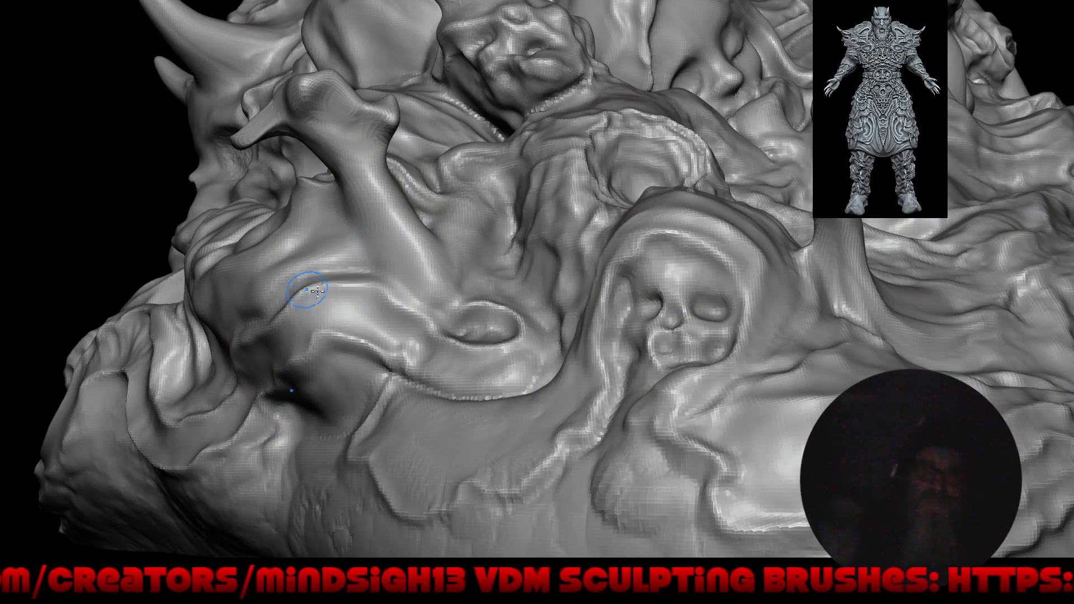
# Frame the whole sculpted base and look over the skull front and horn tip from several angles.
pyautogui.moveTo(317, 289); pyautogui.dragTo(372, 241)
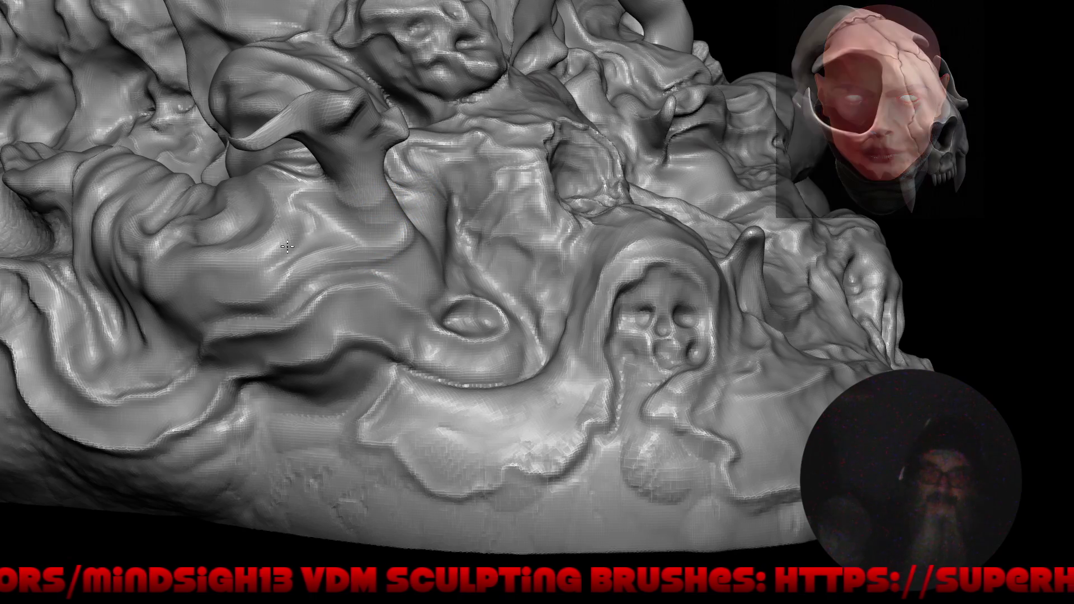
pyautogui.moveTo(372, 210); pyautogui.dragTo(414, 230, button='middle')
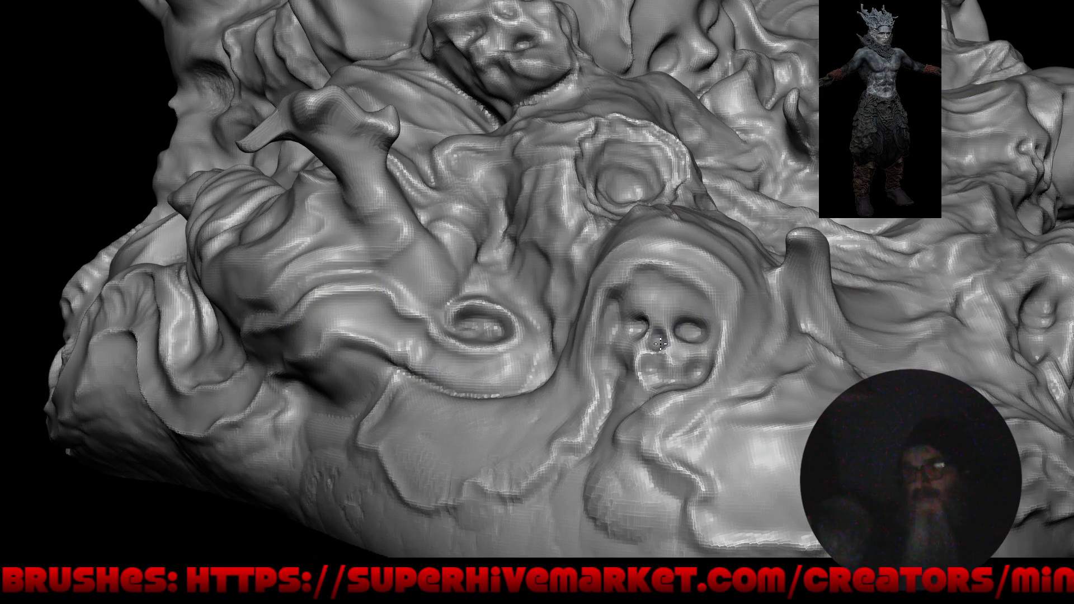
pyautogui.press('f')
pyautogui.moveTo(507, 378)
pyautogui.mouseDown()
pyautogui.moveTo(446, 458)
pyautogui.moveTo(553, 456)
pyautogui.moveTo(535, 442)
pyautogui.moveTo(395, 446)
pyautogui.moveTo(411, 431)
pyautogui.moveTo(436, 268)
pyautogui.moveTo(458, 315)
pyautogui.moveTo(395, 343)
pyautogui.moveTo(274, 272)
pyautogui.mouseUp()
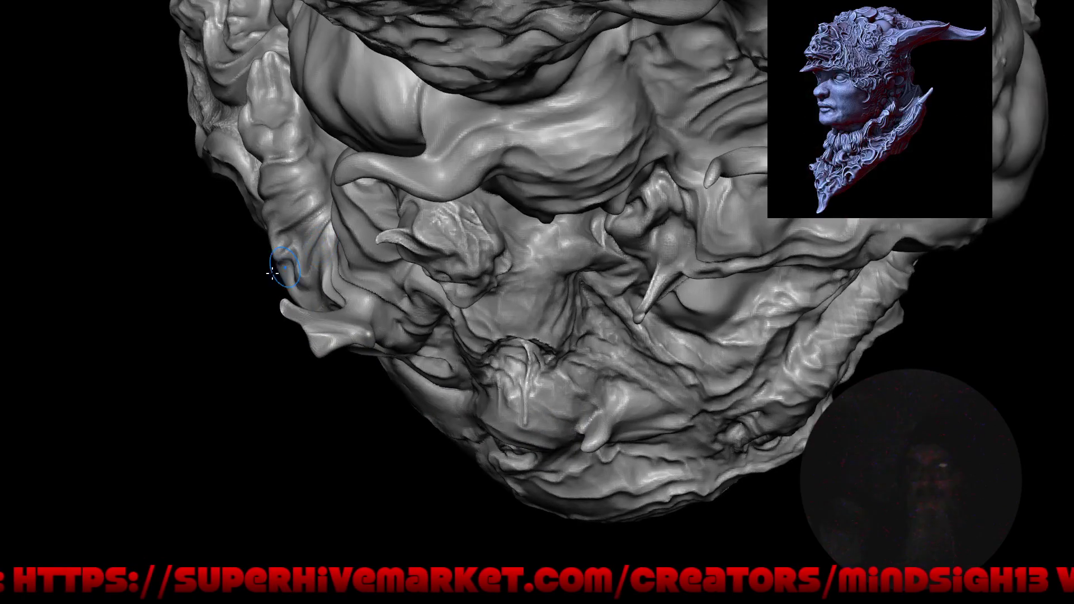
pyautogui.moveTo(269, 325); pyautogui.dragTo(289, 300)
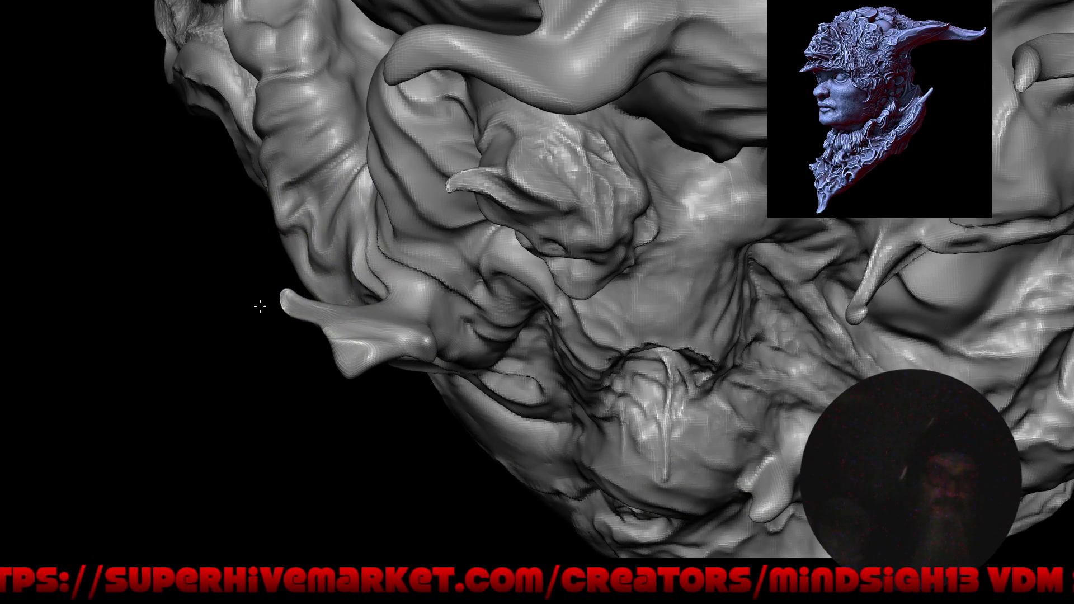
pyautogui.moveTo(246, 383)
pyautogui.mouseDown()
pyautogui.moveTo(400, 377)
pyautogui.moveTo(410, 292)
pyautogui.moveTo(276, 286)
pyautogui.mouseUp()
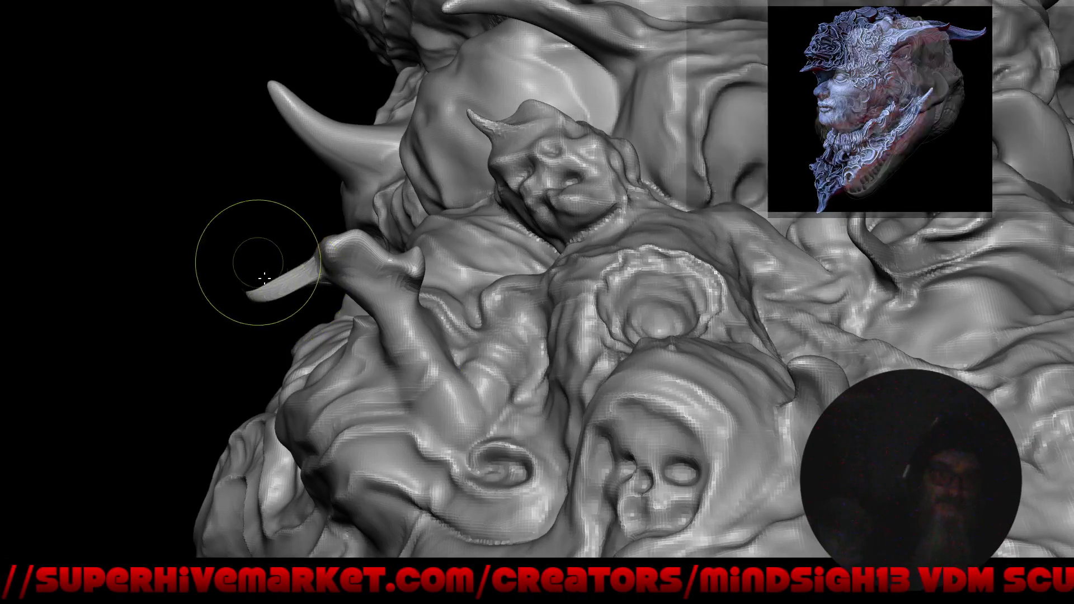
pyautogui.scroll(5, 278, 287)
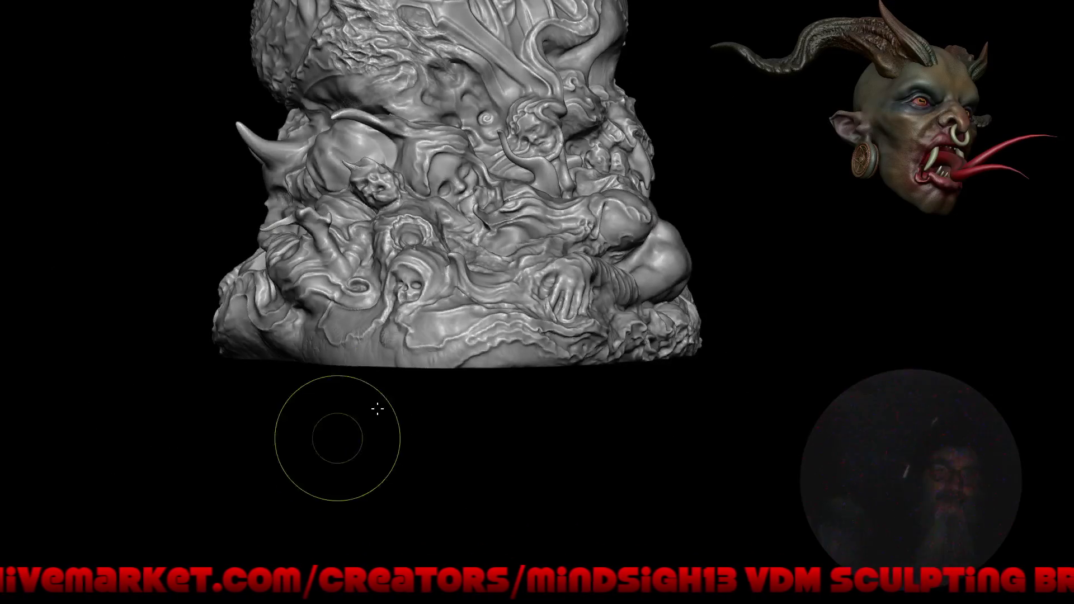
pyautogui.moveTo(468, 392); pyautogui.dragTo(486, 398, button='right')
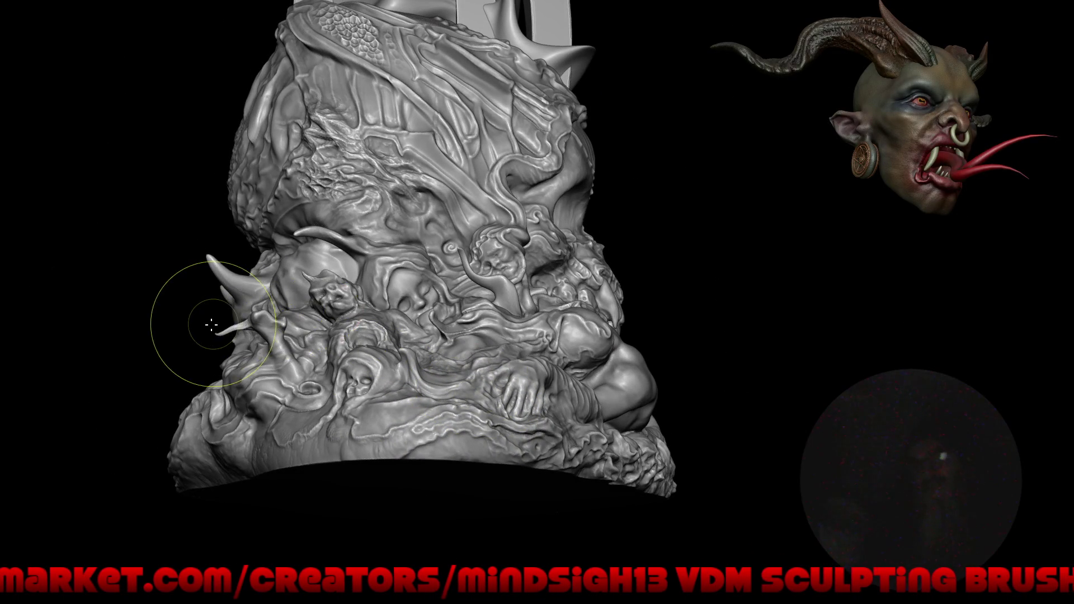
pyautogui.scroll(3, 213, 324)
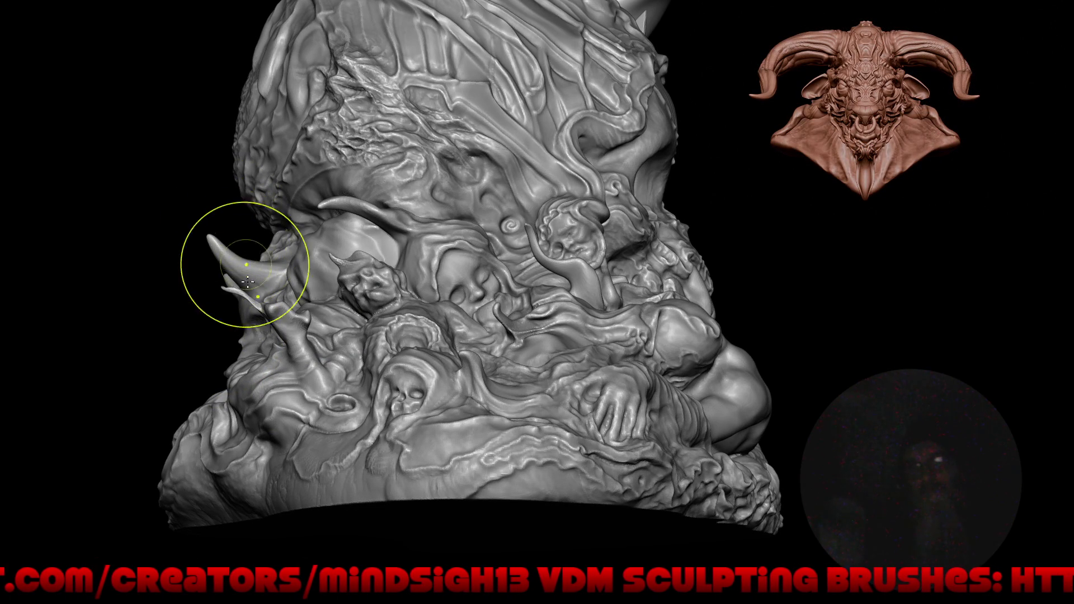
pyautogui.scroll(5, 248, 281)
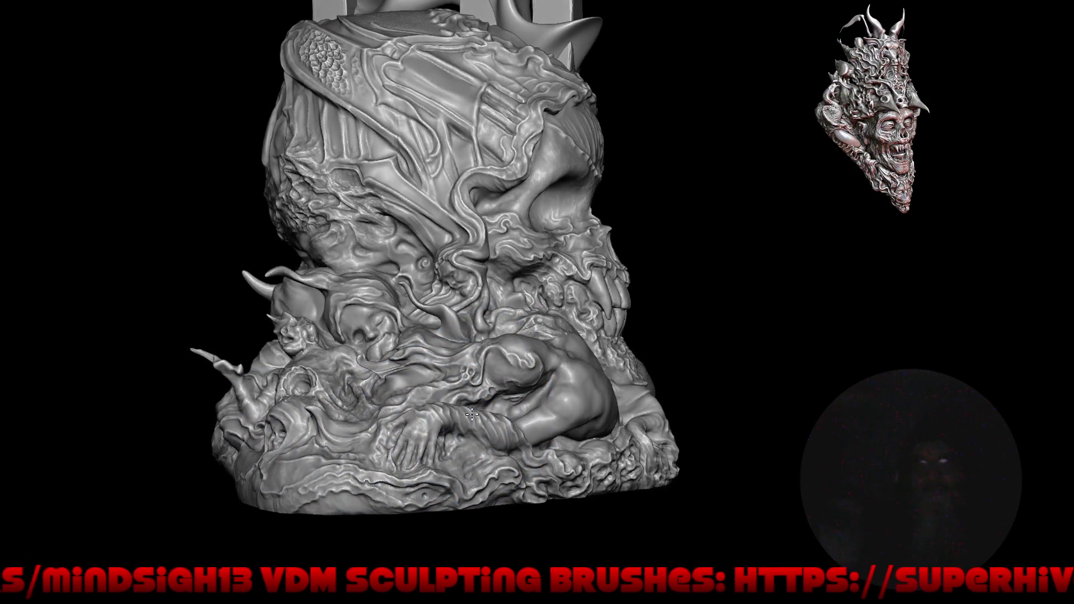
pyautogui.moveTo(474, 413); pyautogui.dragTo(457, 394, button='right')
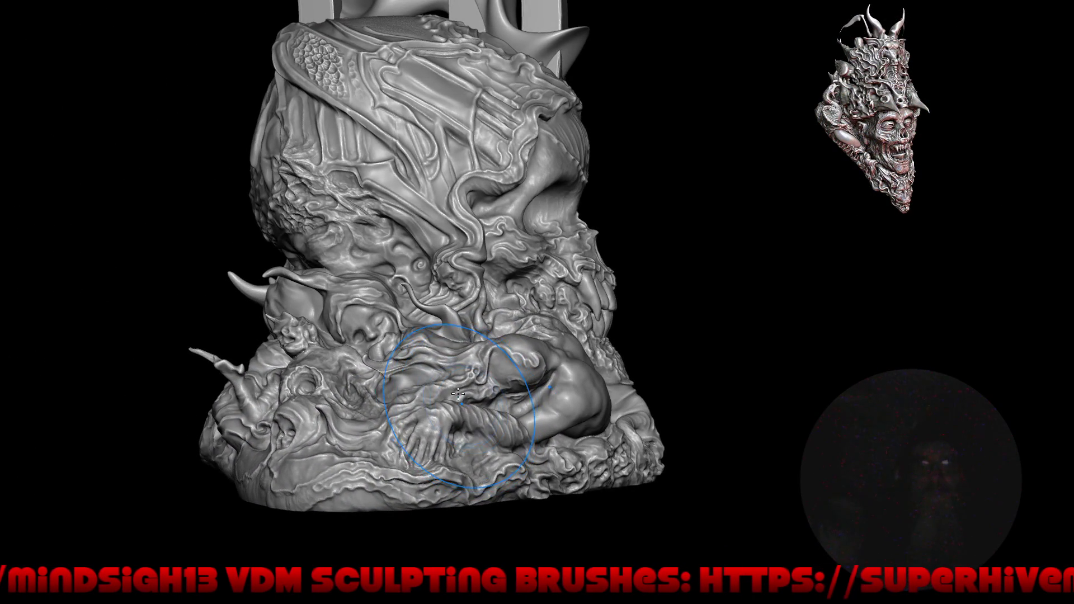
pyautogui.moveTo(279, 373); pyautogui.dragTo(258, 334, button='right')
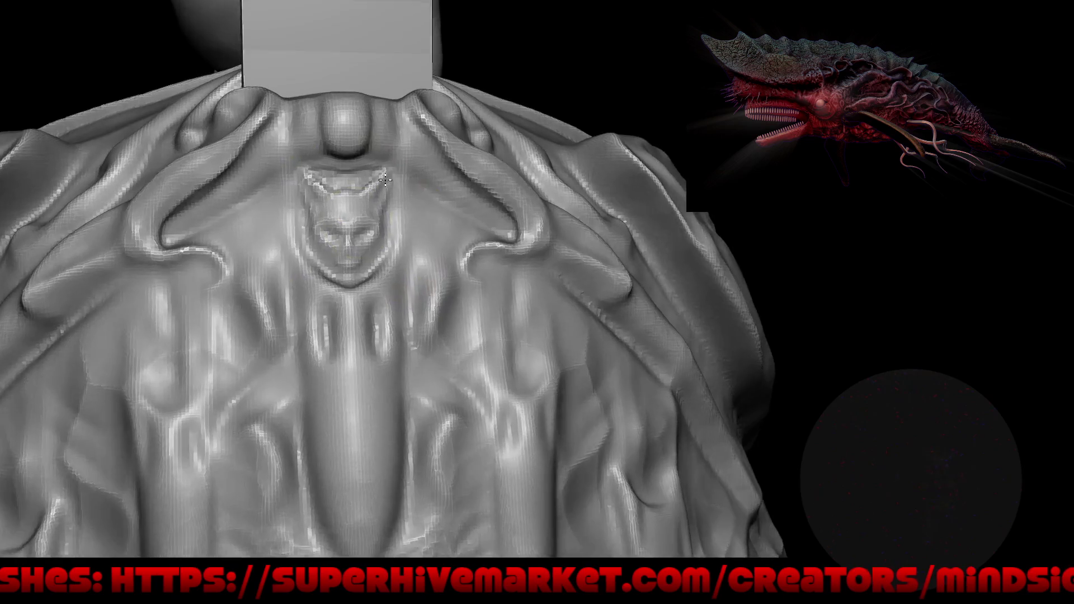
# Choose the Draw Sharp brush from Quick Favorites and view the sculpt from above.
pyautogui.press('q')
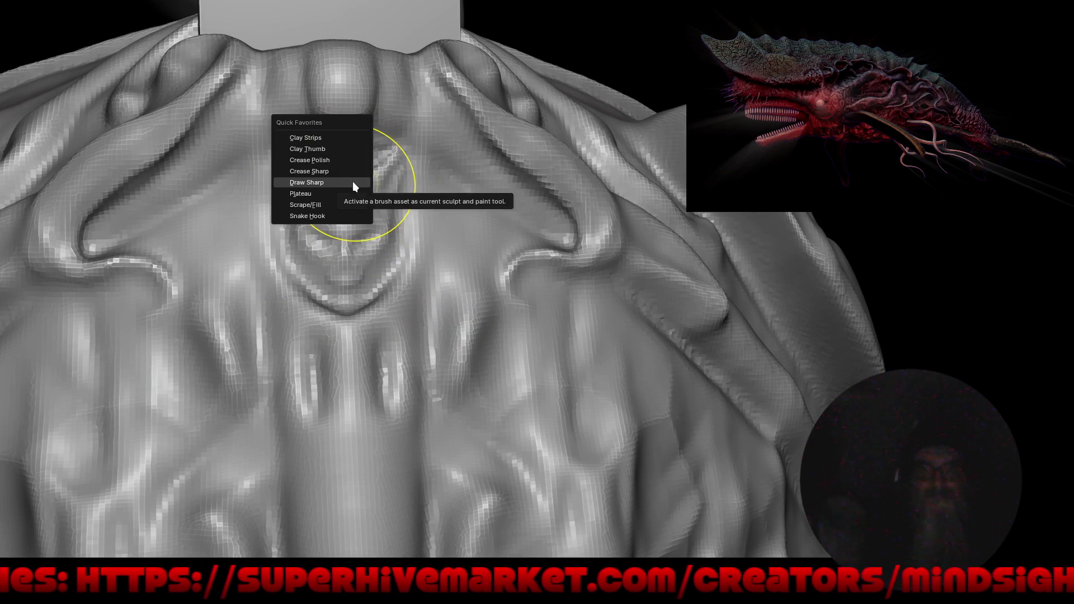
pyautogui.click(352, 181)
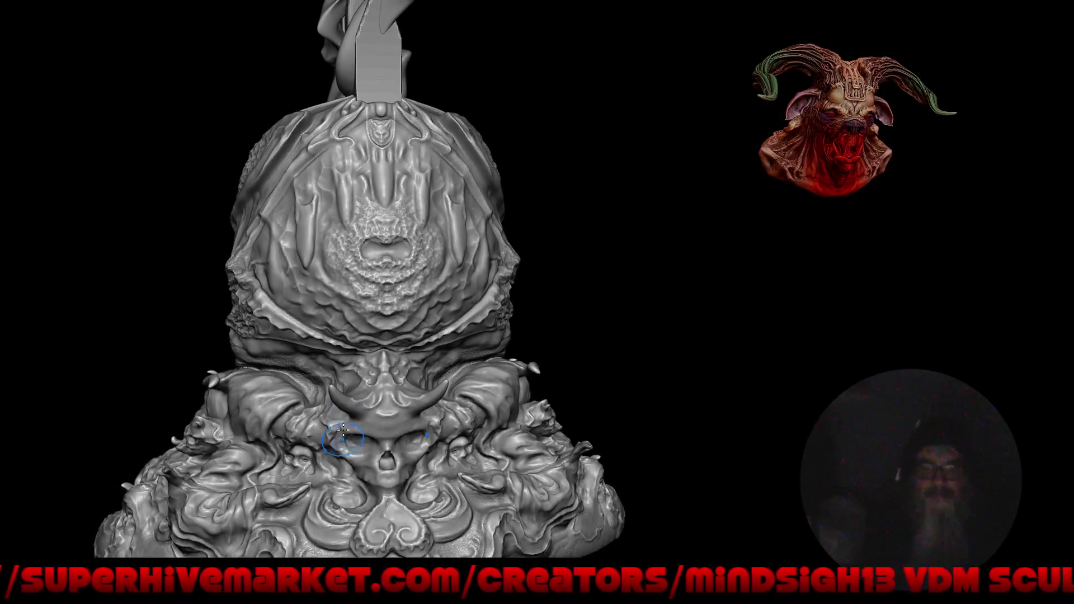
pyautogui.moveTo(343, 438)
pyautogui.mouseDown(button='right')
pyautogui.moveTo(373, 392)
pyautogui.moveTo(383, 414)
pyautogui.mouseUp(button='right')
# Review the pedestal from the front, tilted toward the base, and three-quarter side.
pyautogui.moveTo(417, 365)
pyautogui.mouseDown(button='right')
pyautogui.moveTo(419, 390)
pyautogui.moveTo(440, 344)
pyautogui.moveTo(477, 364)
pyautogui.mouseUp(button='right')
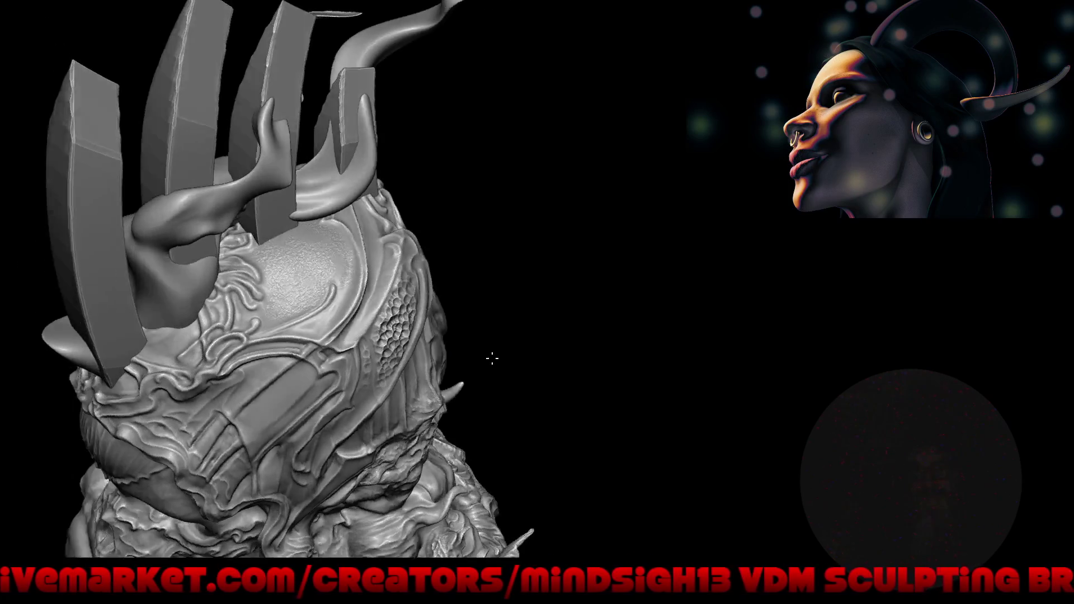
pyautogui.moveTo(465, 394)
pyautogui.mouseDown(button='right')
pyautogui.moveTo(476, 225)
pyautogui.moveTo(470, 303)
pyautogui.moveTo(491, 251)
pyautogui.moveTo(391, 396)
pyautogui.mouseUp(button='right')
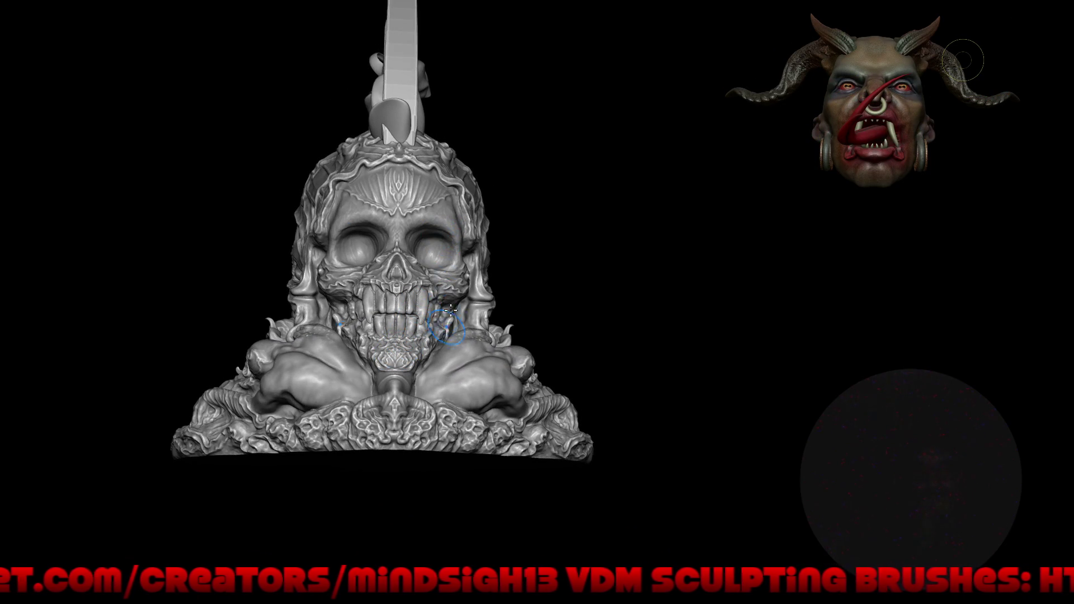
pyautogui.moveTo(394, 350)
pyautogui.mouseDown(button='right')
pyautogui.moveTo(515, 358)
pyautogui.moveTo(597, 299)
pyautogui.moveTo(525, 309)
pyautogui.mouseUp(button='right')
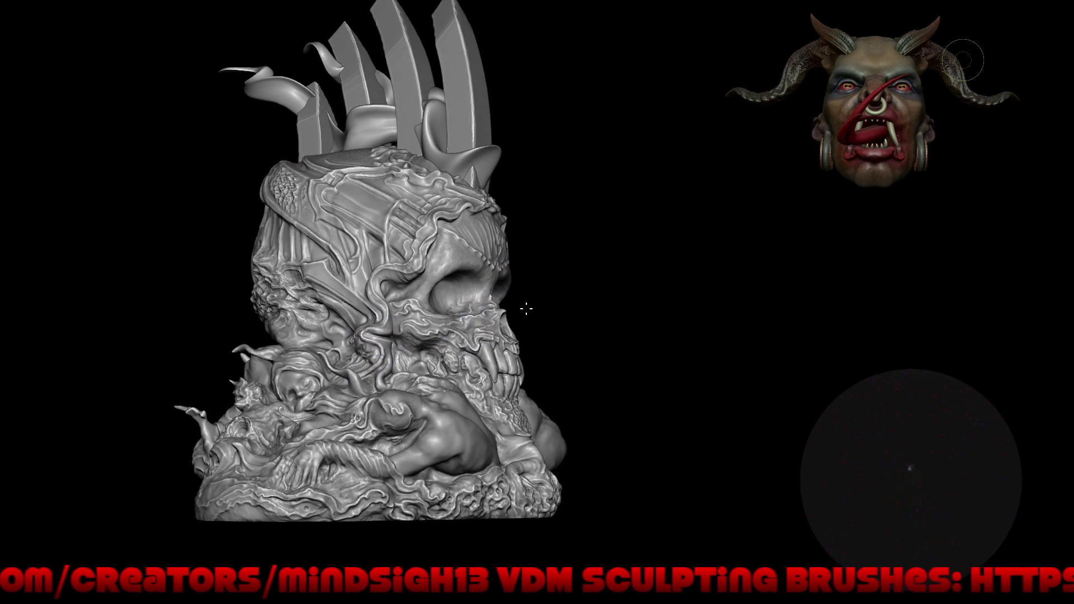